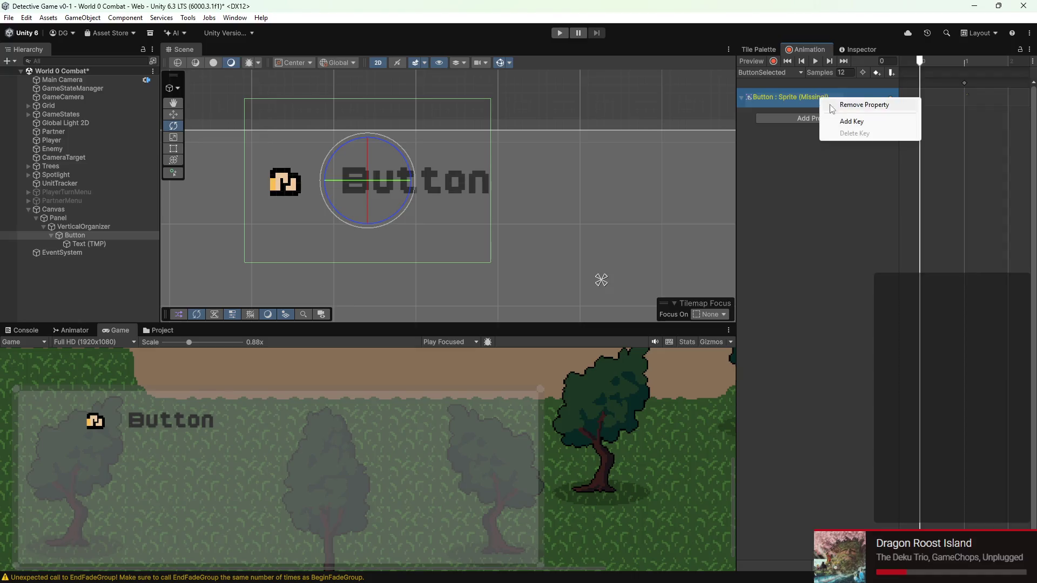
# - Remove the missing Sprite property and add ButtonEdges sprite keyframes at frames 0 and 1
pyautogui.rightClick(849, 92)
pyautogui.click(868, 100)
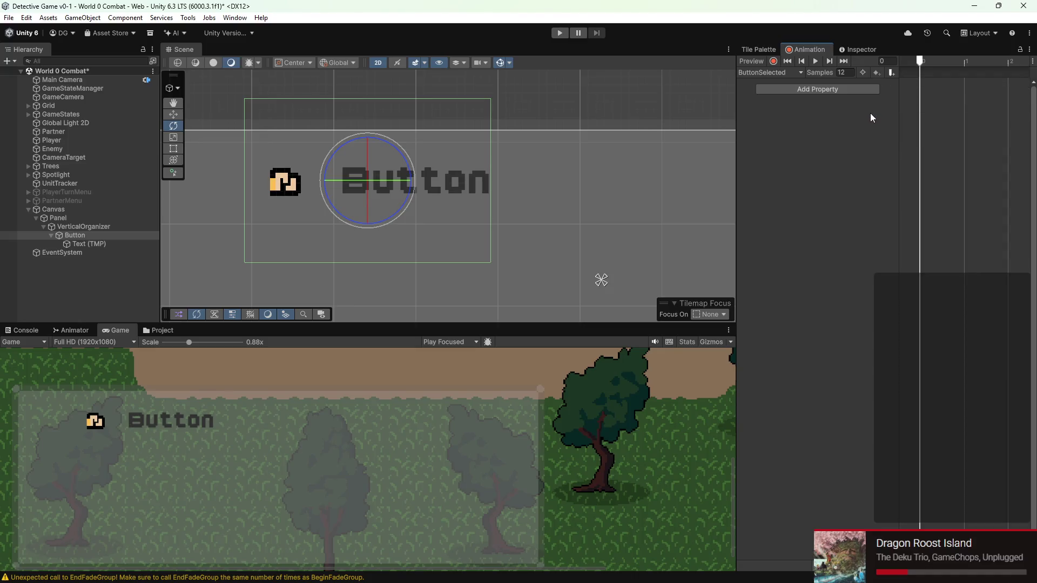
pyautogui.click(161, 330)
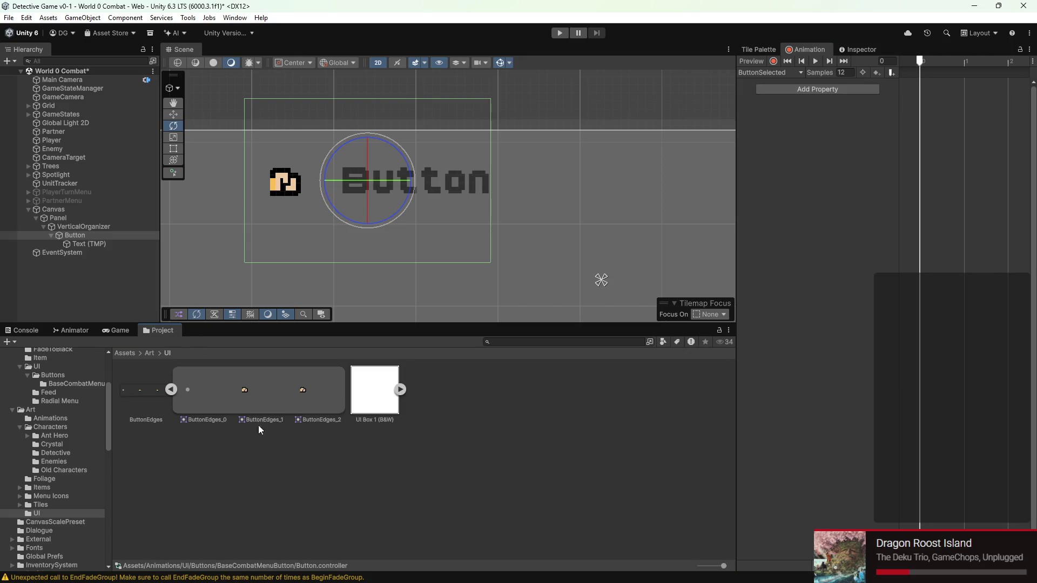
pyautogui.moveTo(260, 398); pyautogui.dragTo(1021, 47)
pyautogui.moveTo(934, 85); pyautogui.dragTo(926, 91)
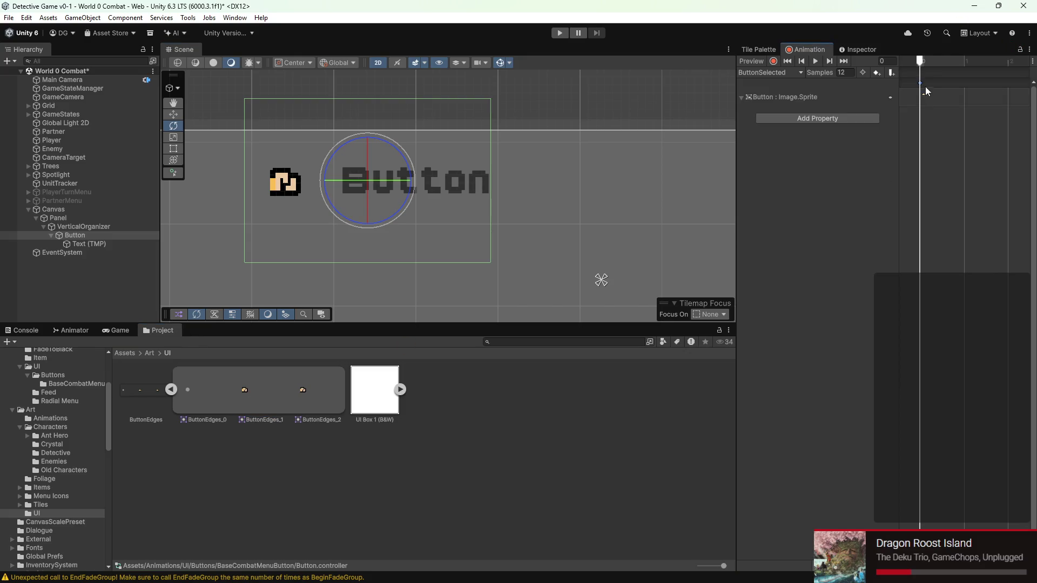
pyautogui.press('space')
pyautogui.press('space')
pyautogui.moveTo(302, 390)
pyautogui.mouseDown()
pyautogui.moveTo(1009, 111)
pyautogui.moveTo(971, 98)
pyautogui.mouseUp()
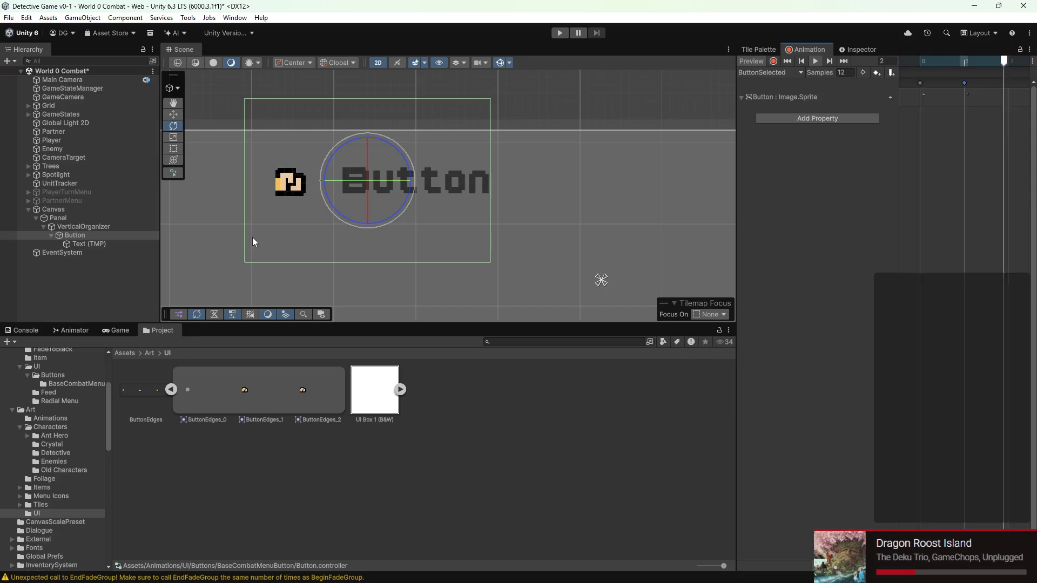
pyautogui.scroll(1, 371, 214)
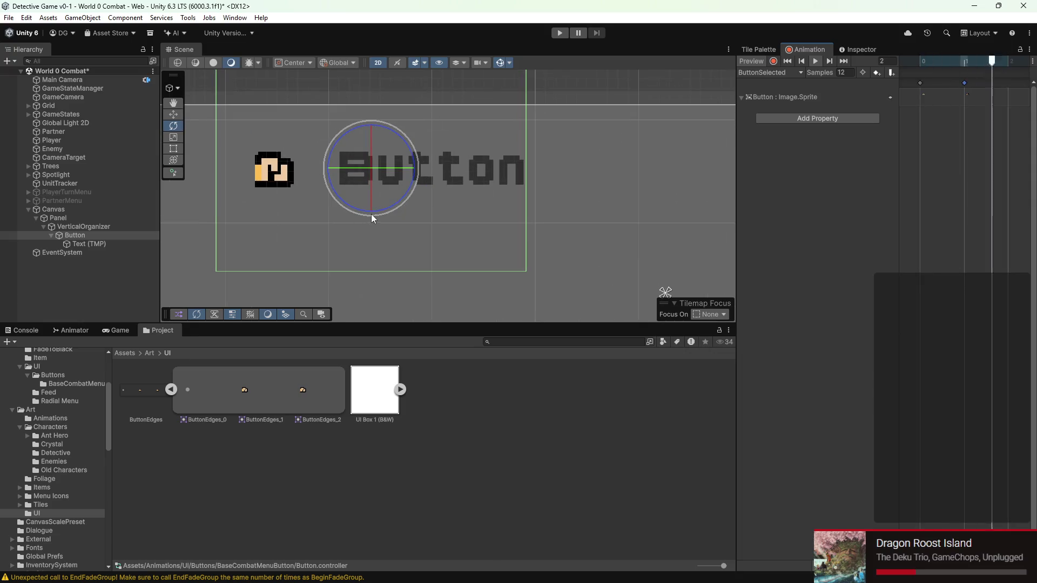
# - Set the ButtonSelected clip's Samples to 4
pyautogui.click(848, 73)
pyautogui.write('16')
pyautogui.press('BackSpace')
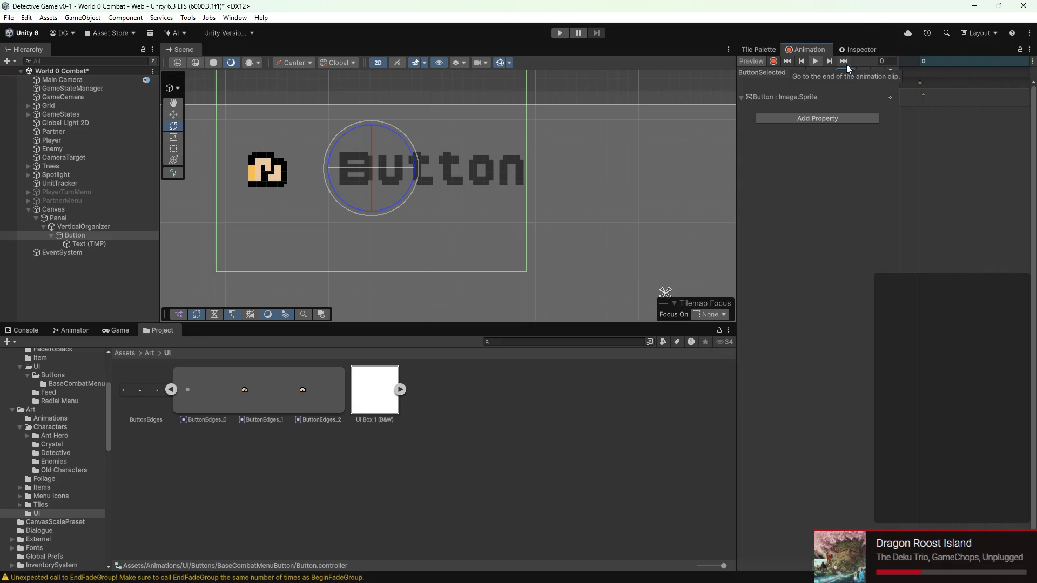
pyautogui.press('BackSpace')
pyautogui.write('4')
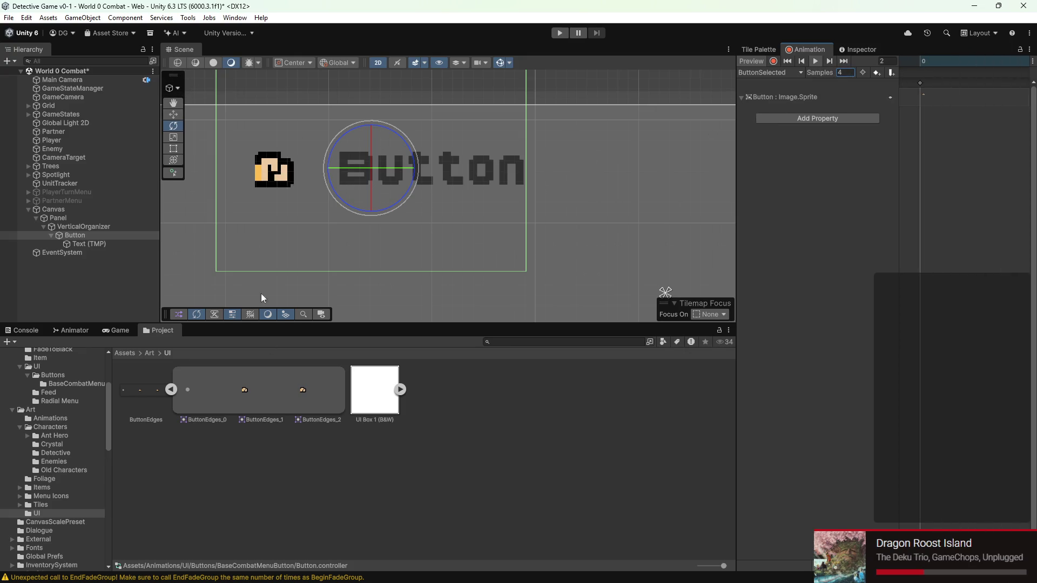
pyautogui.click(113, 331)
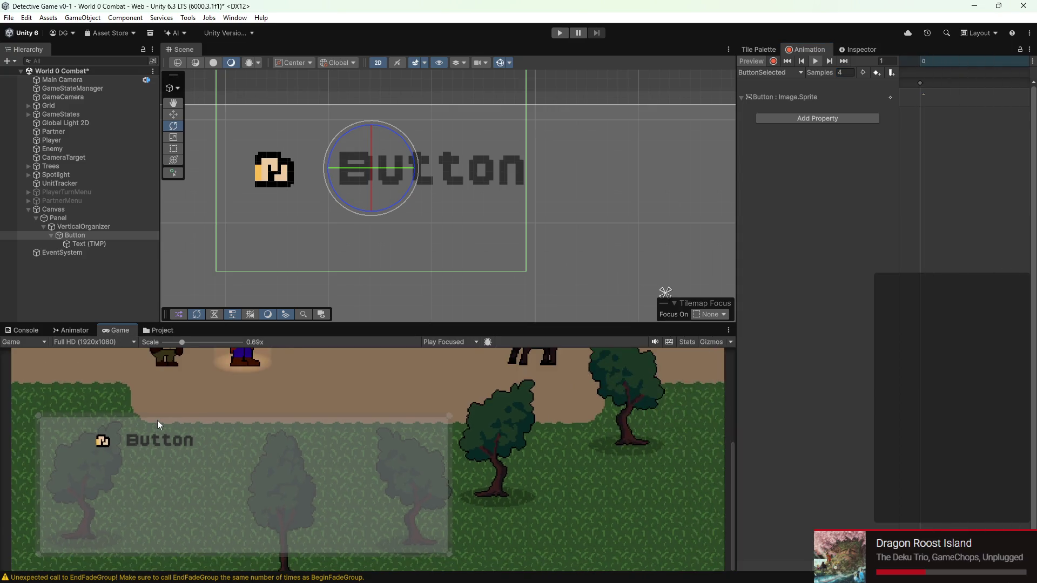
# - Zoom the Game view to inspect the animated button, then save the World 0 Combat scene
pyautogui.scroll(-1, 156, 420)
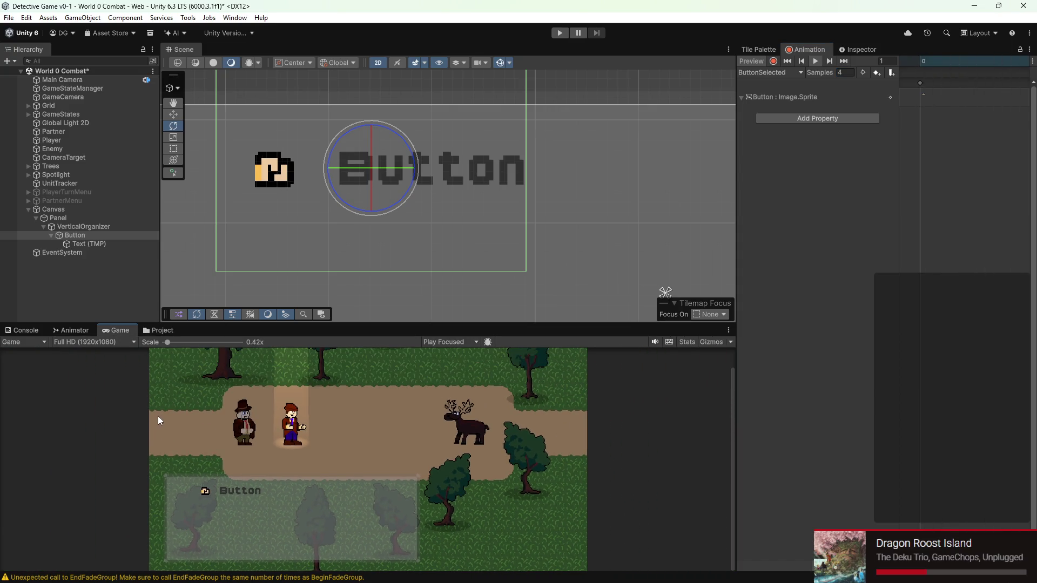
pyautogui.scroll(-1, 158, 416)
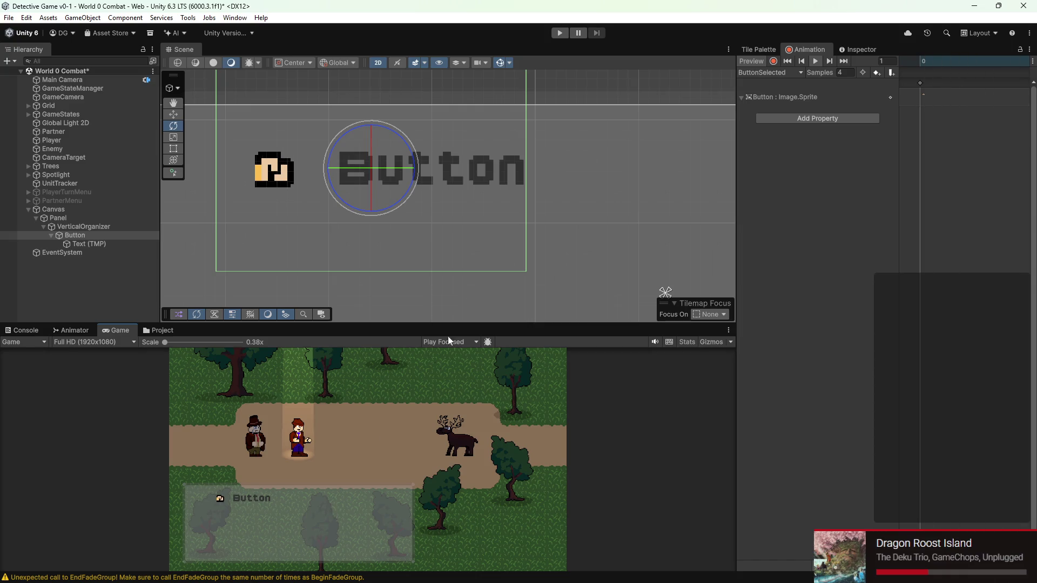
pyautogui.scroll(1, 376, 453)
pyautogui.scroll(5, 120, 486)
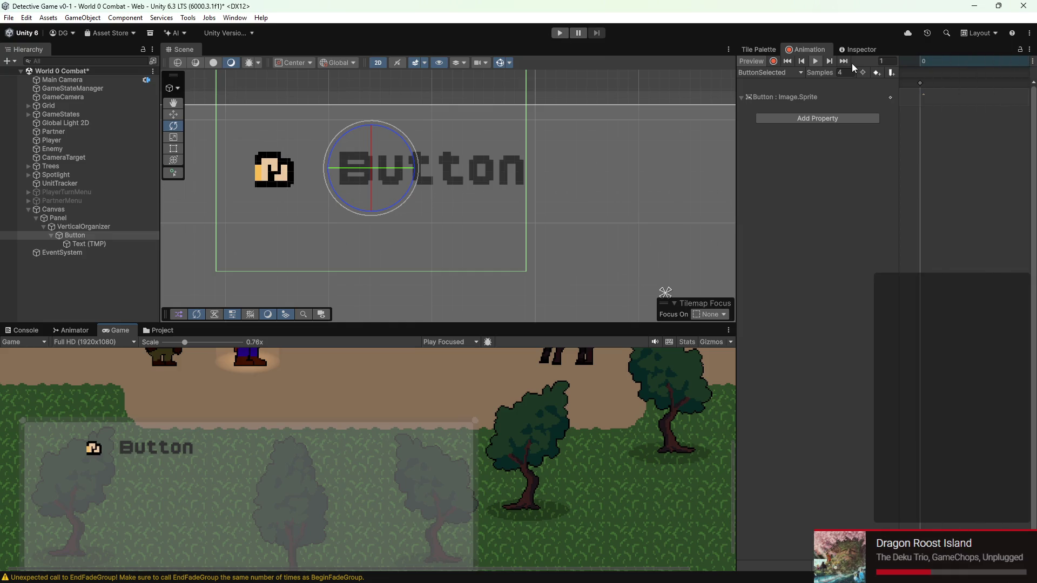
pyautogui.scroll(3, 122, 442)
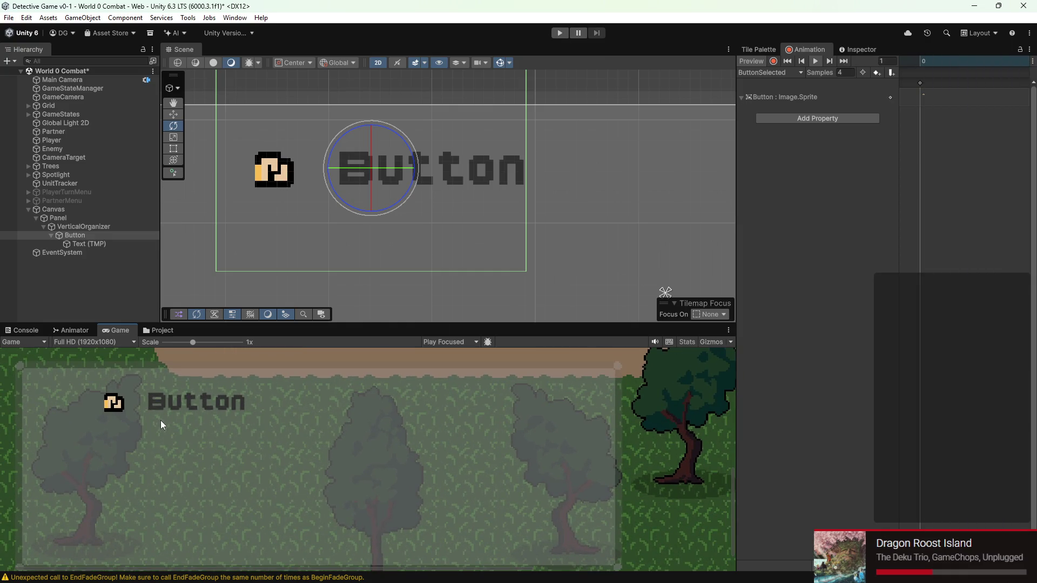
pyautogui.hotkey('ctrl', 's')
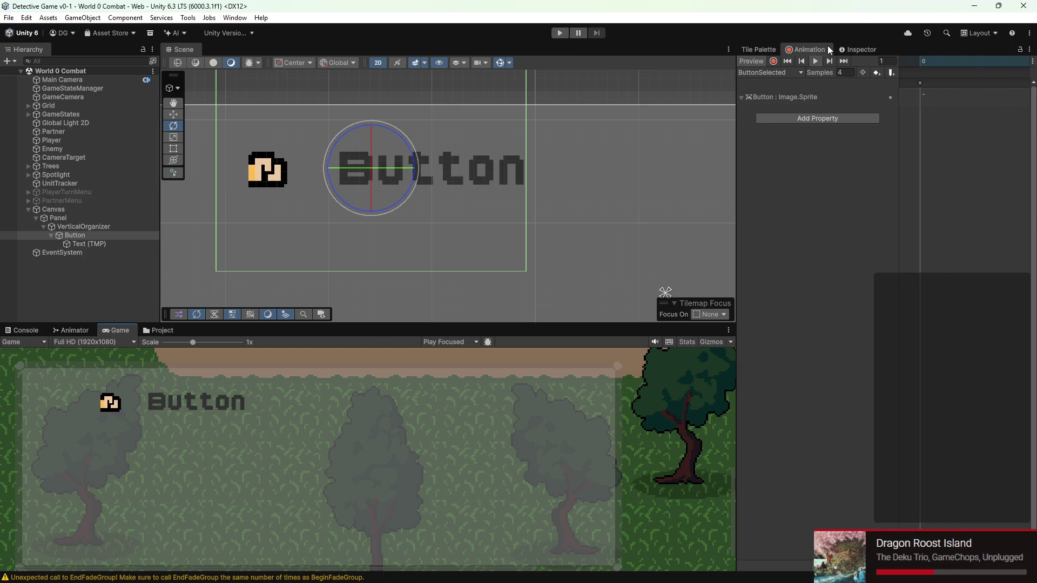
pyautogui.click(161, 330)
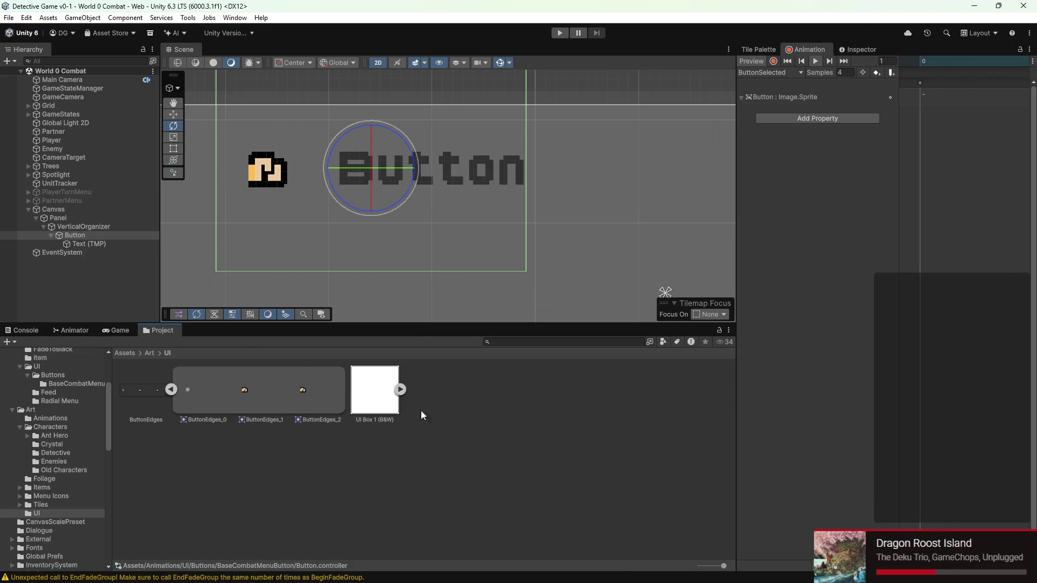
pyautogui.scroll(-8, 102, 375)
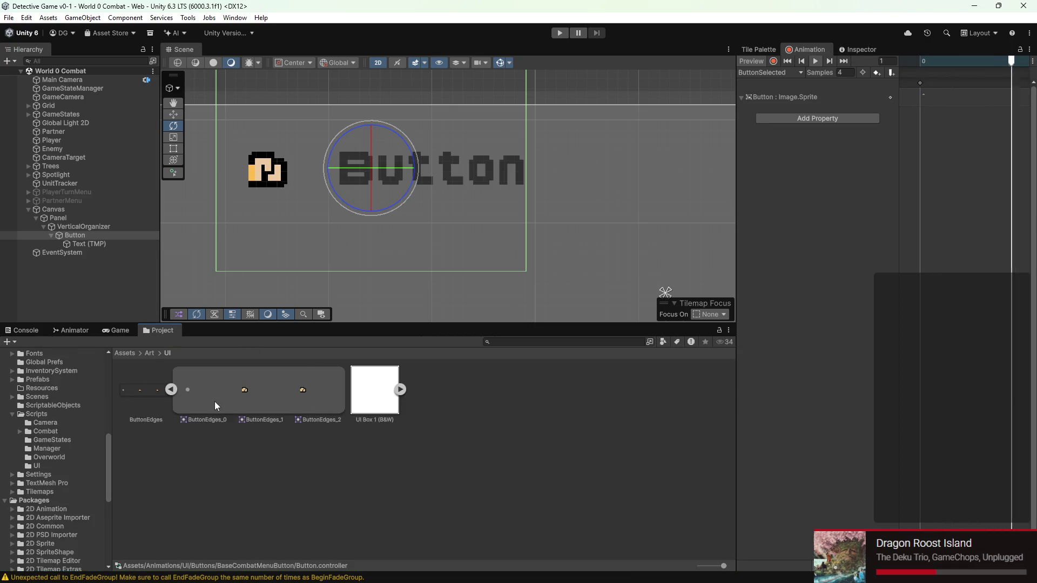
# - Add the Select UI Element On Start script component to the Button, found by searching 'select'
pyautogui.click(859, 49)
pyautogui.scroll(-5, 850, 314)
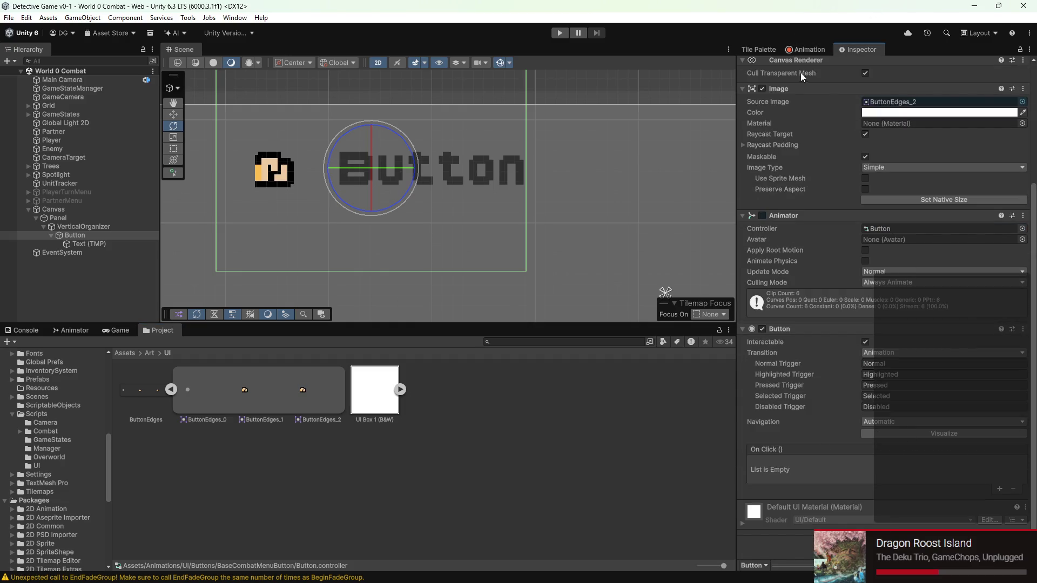
pyautogui.click(802, 51)
pyautogui.click(869, 49)
pyautogui.write('select')
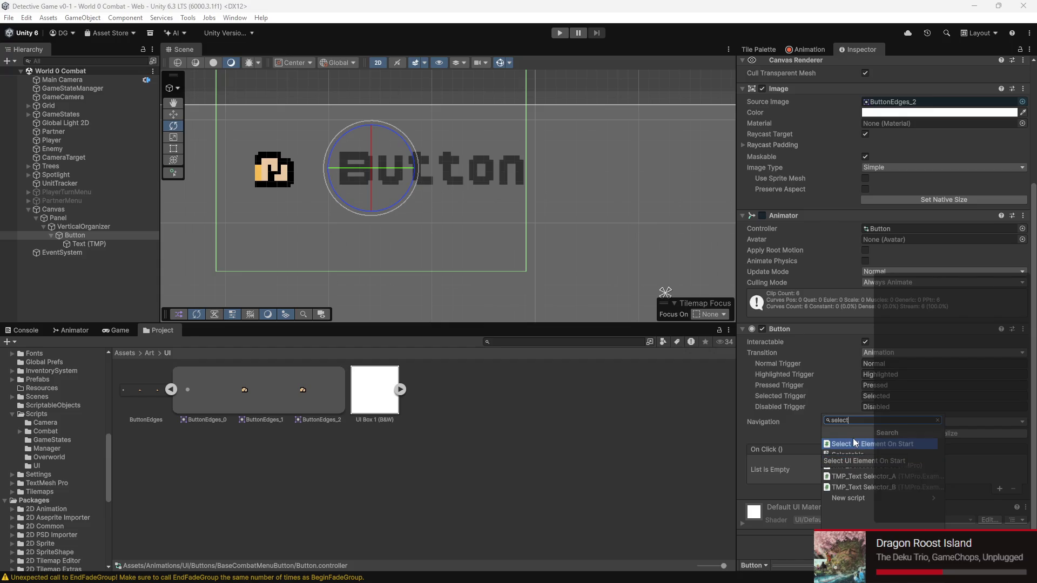
pyautogui.click(884, 440)
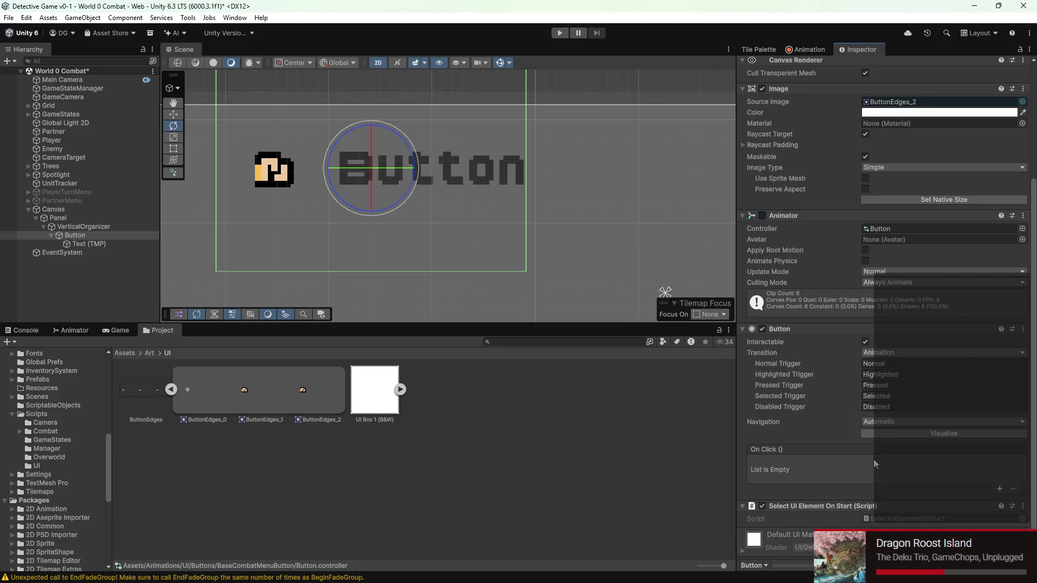
pyautogui.scroll(-2, 867, 464)
pyautogui.scroll(-5, 426, 189)
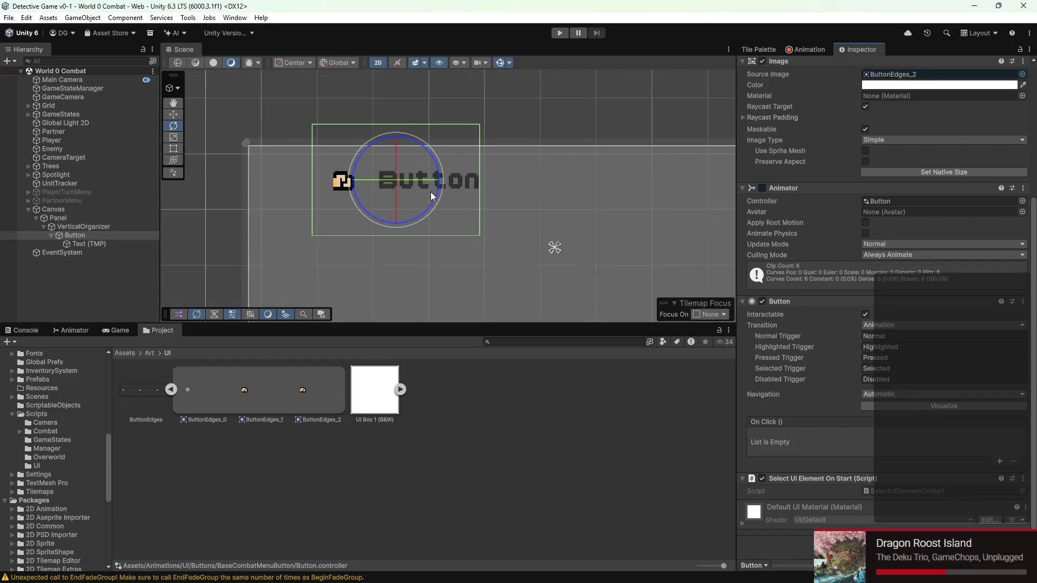
pyautogui.scroll(-2, 445, 196)
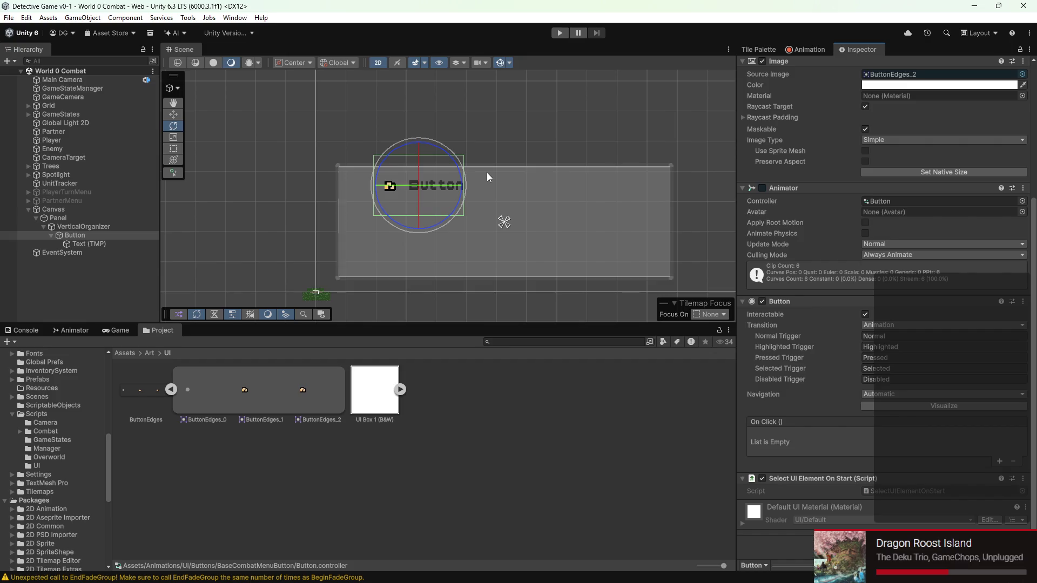
pyautogui.press('f')
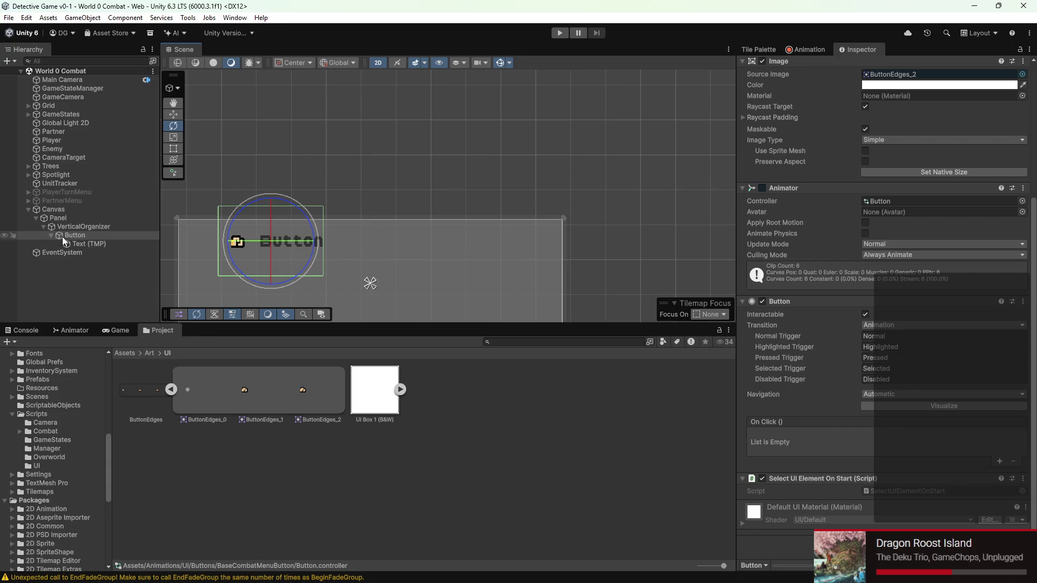
pyautogui.click(90, 241)
# - Change the Text (TMP) label's text input to 'Attack' and save the scene
pyautogui.press('f')
pyautogui.click(819, 152)
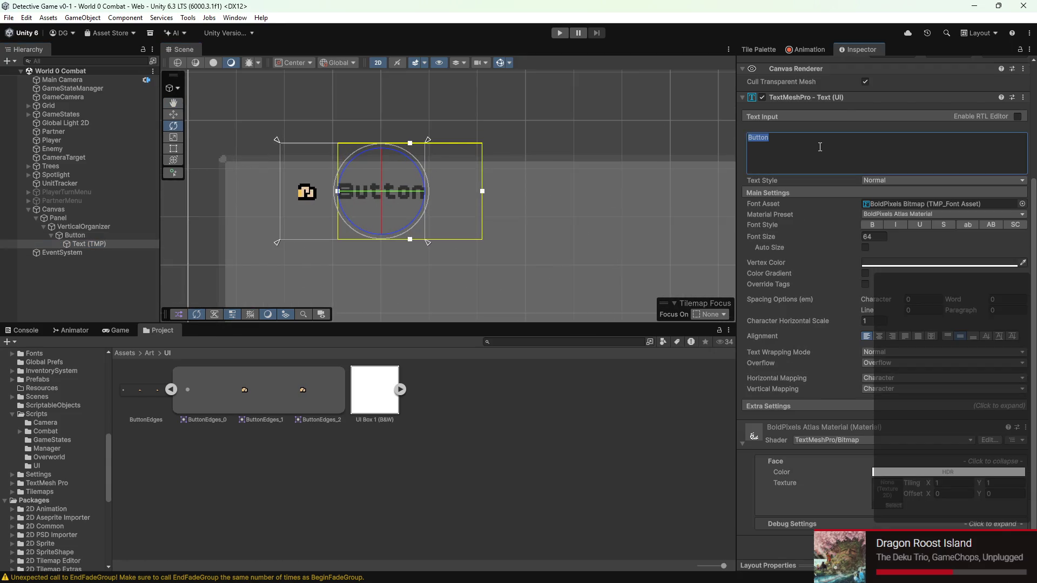
pyautogui.write('Attack')
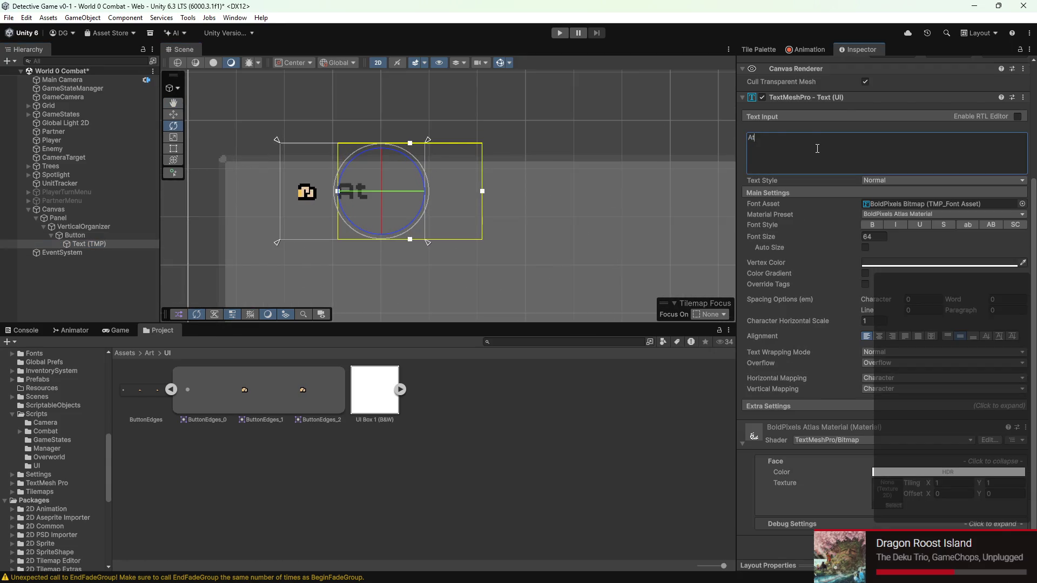
pyautogui.hotkey('ctrl', 's')
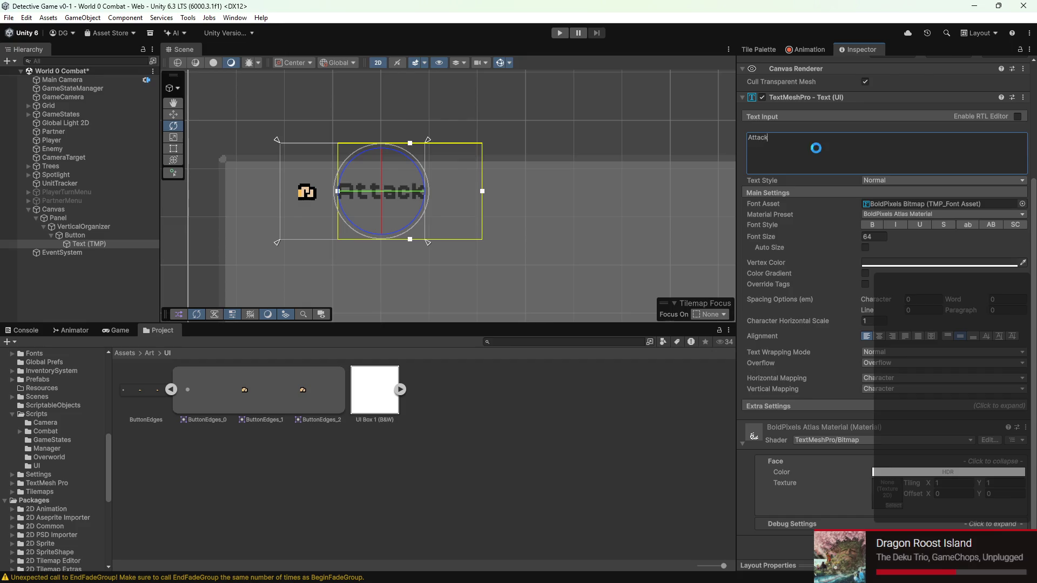
pyautogui.click(583, 439)
pyautogui.click(86, 235)
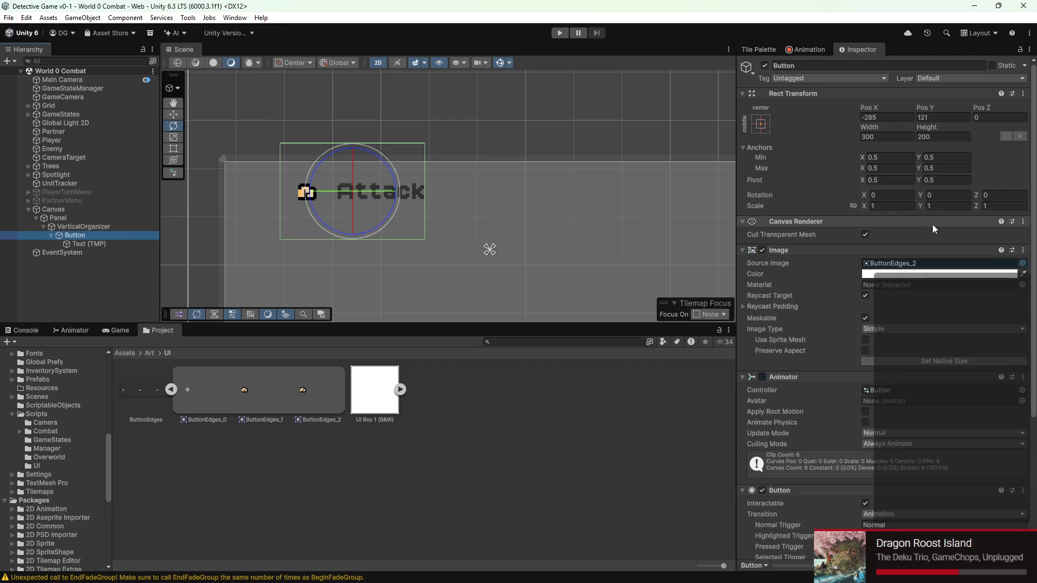
pyautogui.click(107, 244)
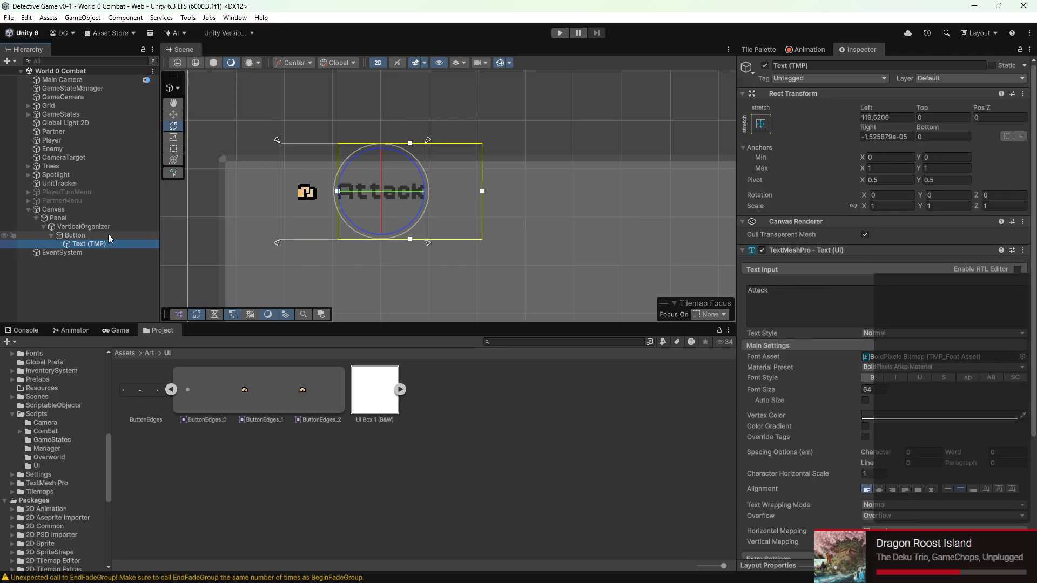
pyautogui.scroll(-5, 936, 329)
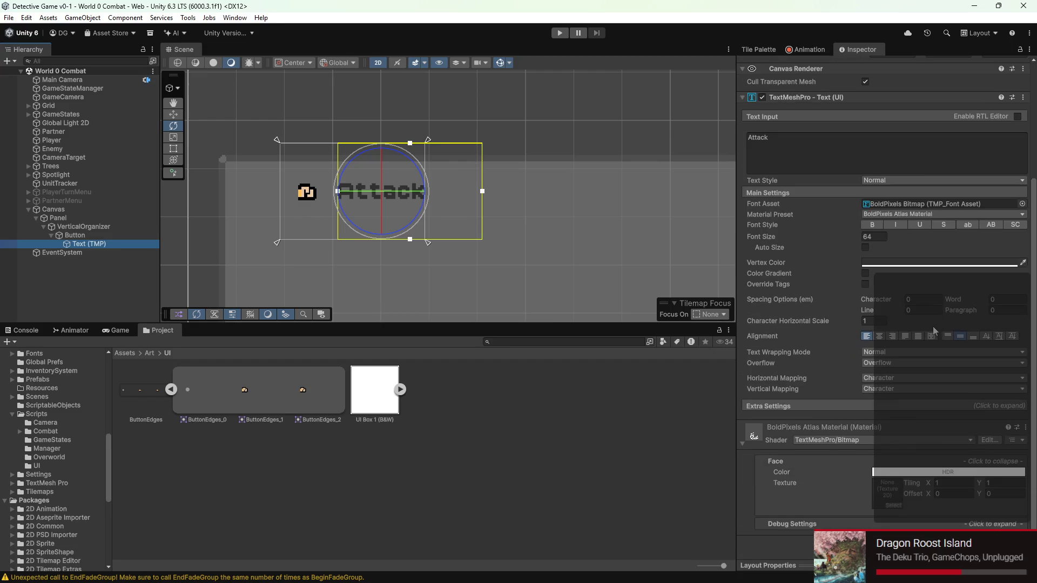
pyautogui.scroll(3, 915, 330)
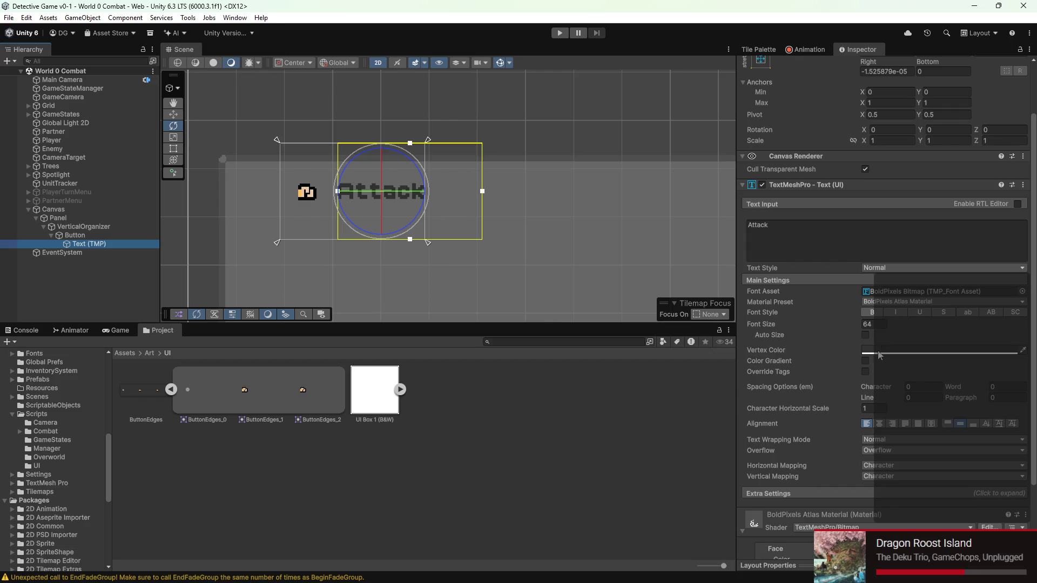
# - Set the Attack label's Vertex Color to black (000000)
pyautogui.click(879, 355)
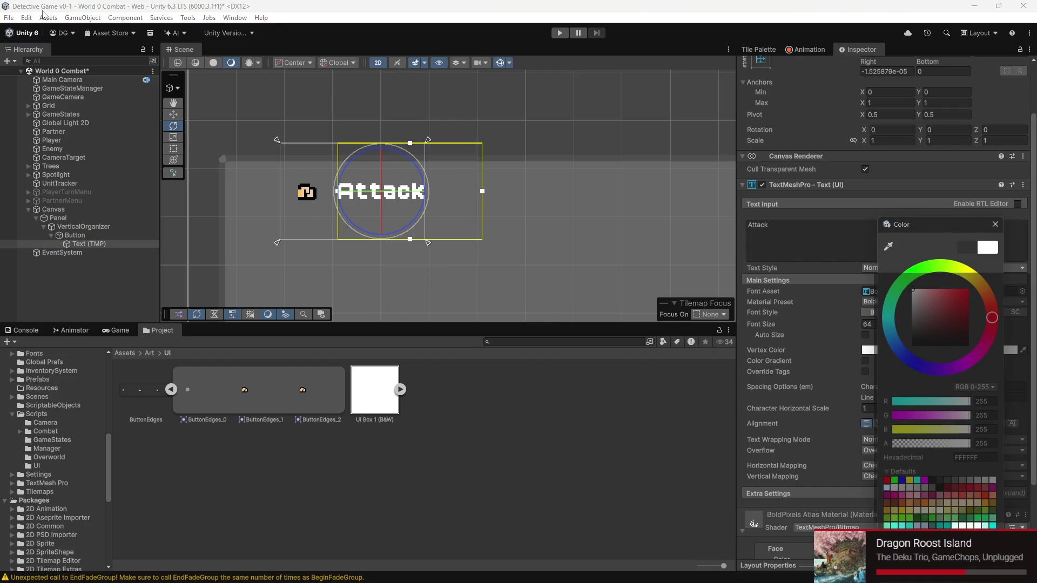
pyautogui.click(114, 330)
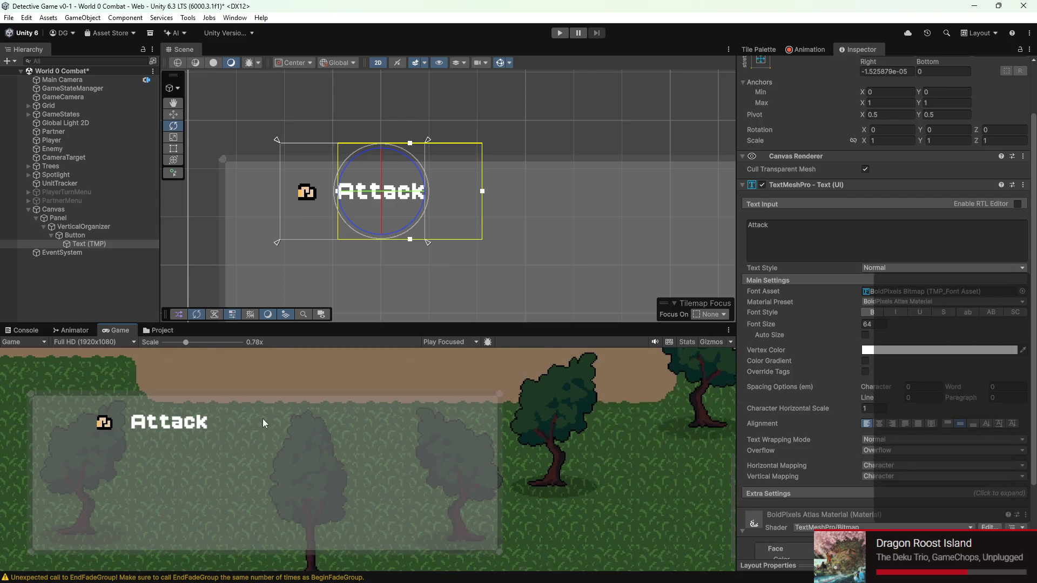
pyautogui.click(923, 347)
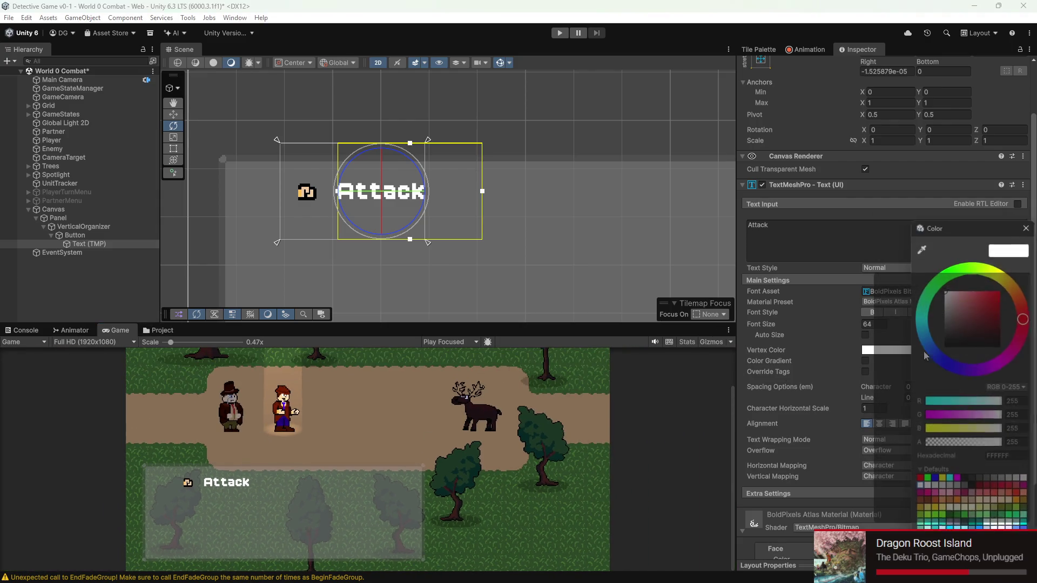
pyautogui.click(944, 346)
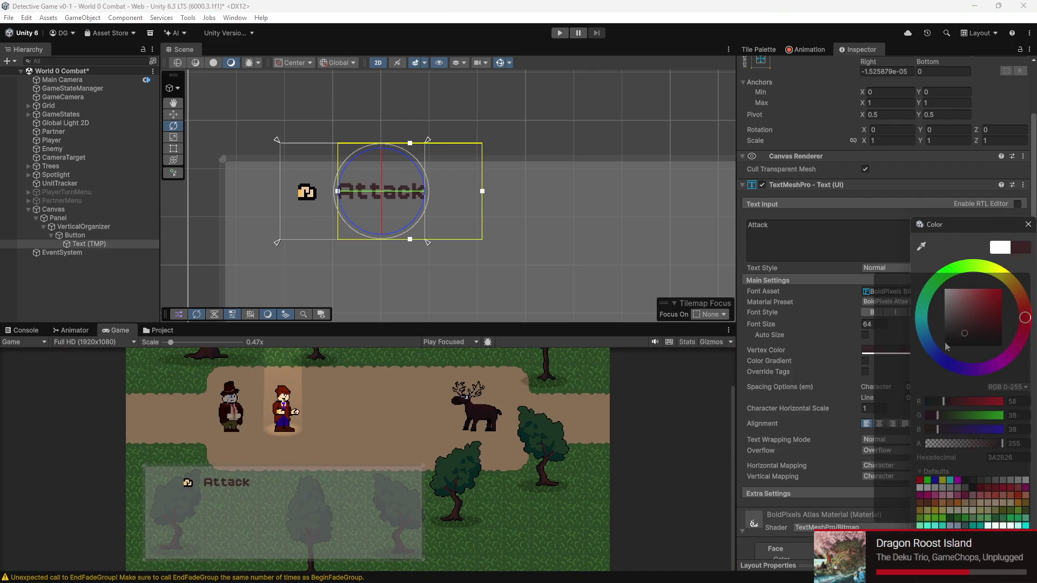
pyautogui.click(593, 494)
pyautogui.scroll(-2, 346, 449)
pyautogui.click(98, 235)
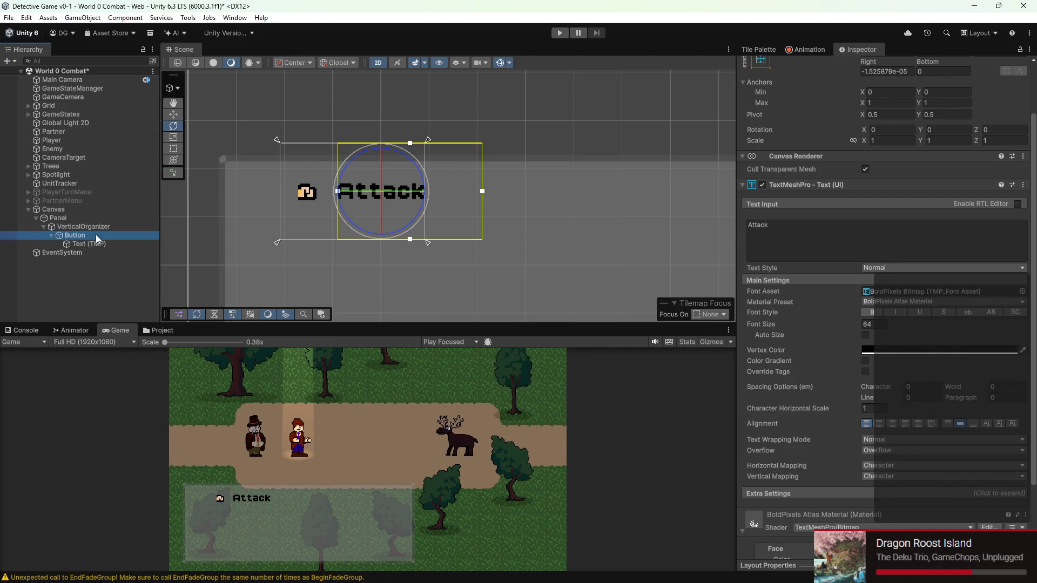
pyautogui.click(875, 110)
# - Shift the Attack button left to Pos X -369.41
pyautogui.moveTo(875, 109)
pyautogui.mouseDown()
pyautogui.moveTo(300, 559)
pyautogui.moveTo(387, 556)
pyautogui.mouseUp()
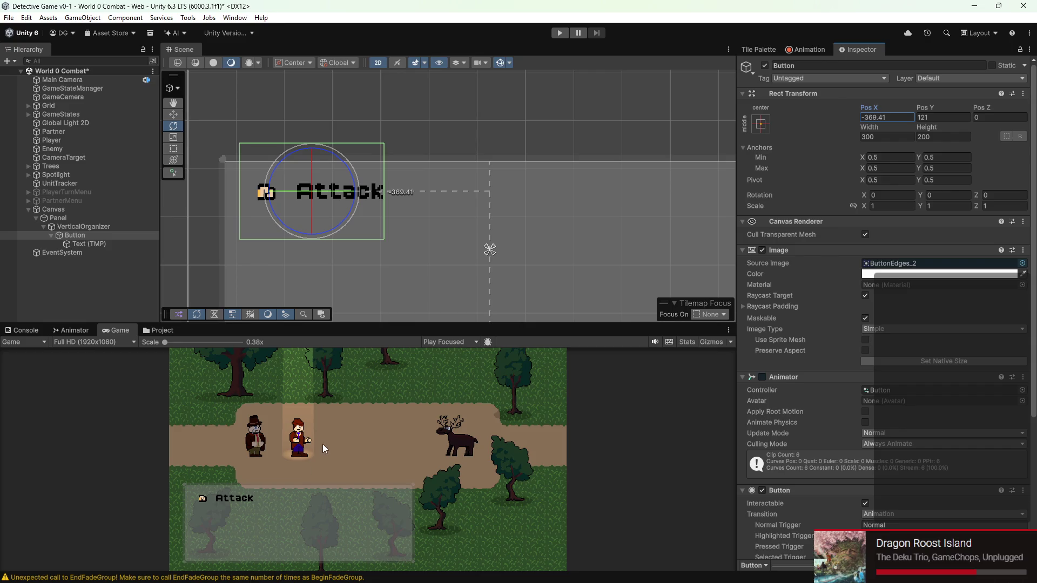
pyautogui.click(90, 226)
pyautogui.click(95, 237)
pyautogui.scroll(2, 373, 243)
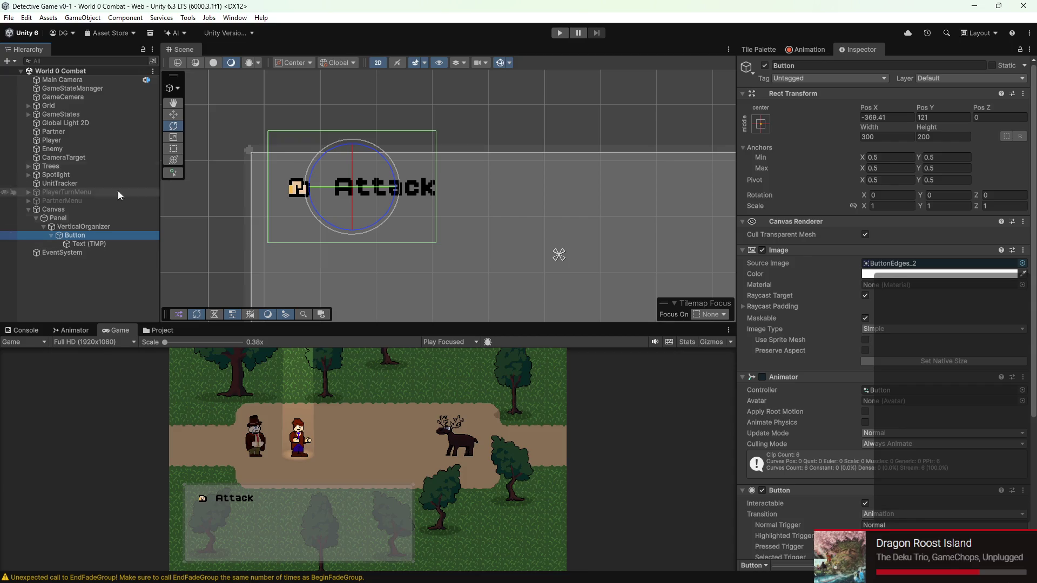
# - Tick Preserve Aspect on the button Image and adjust its height to 203.8549
pyautogui.click(173, 149)
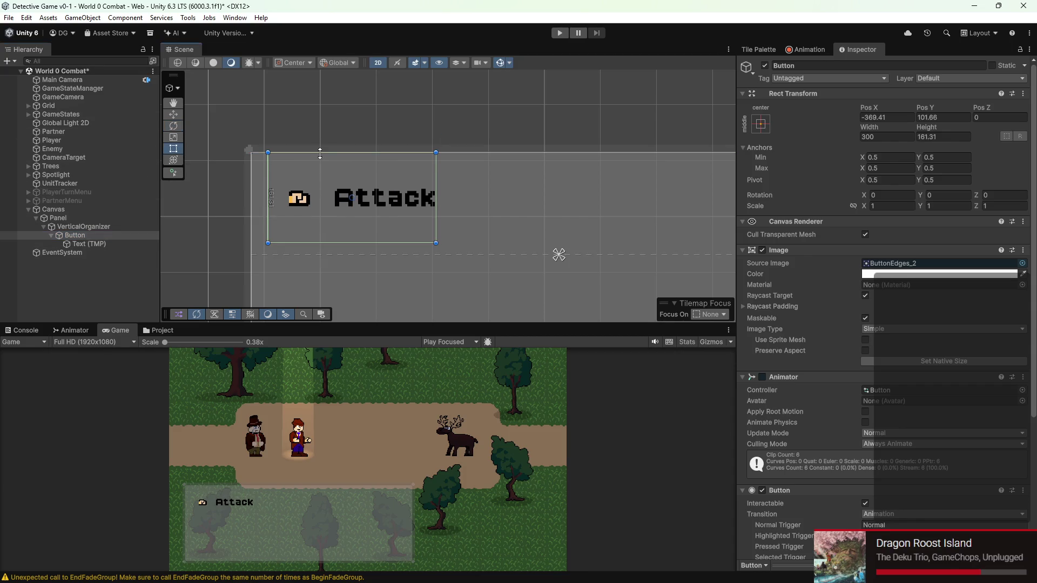
pyautogui.moveTo(338, 242); pyautogui.dragTo(339, 201)
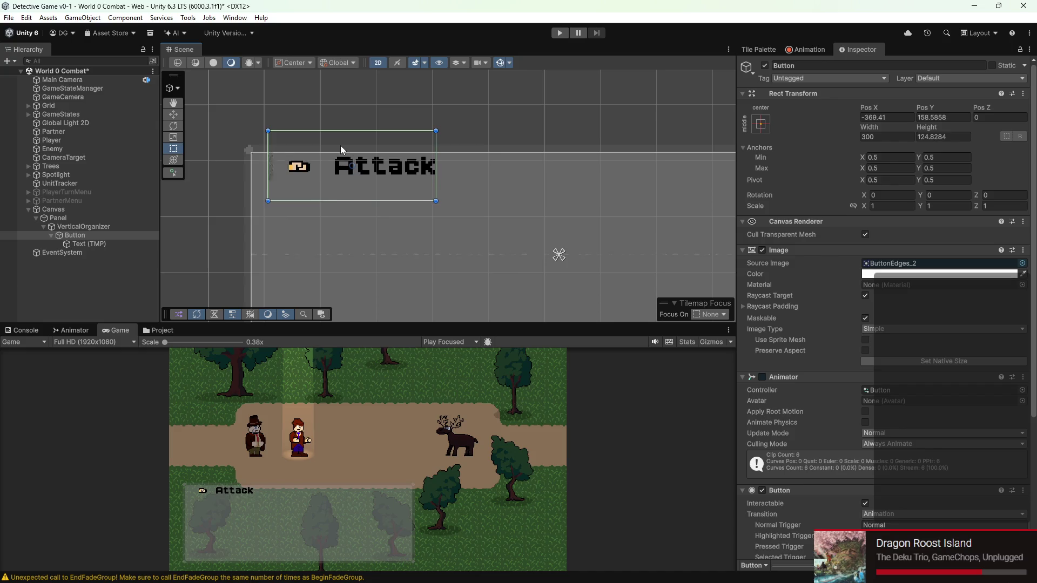
pyautogui.moveTo(341, 130); pyautogui.dragTo(342, 149)
pyautogui.hotkey('ctrl', 'z')
pyautogui.hotkey('ctrl', 'z')
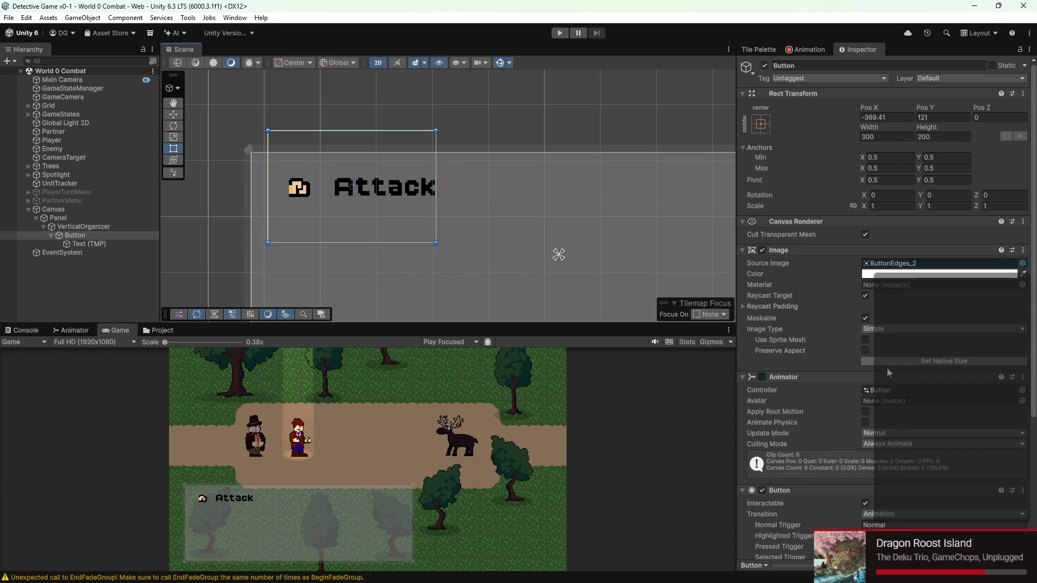
pyautogui.scroll(-1, 936, 335)
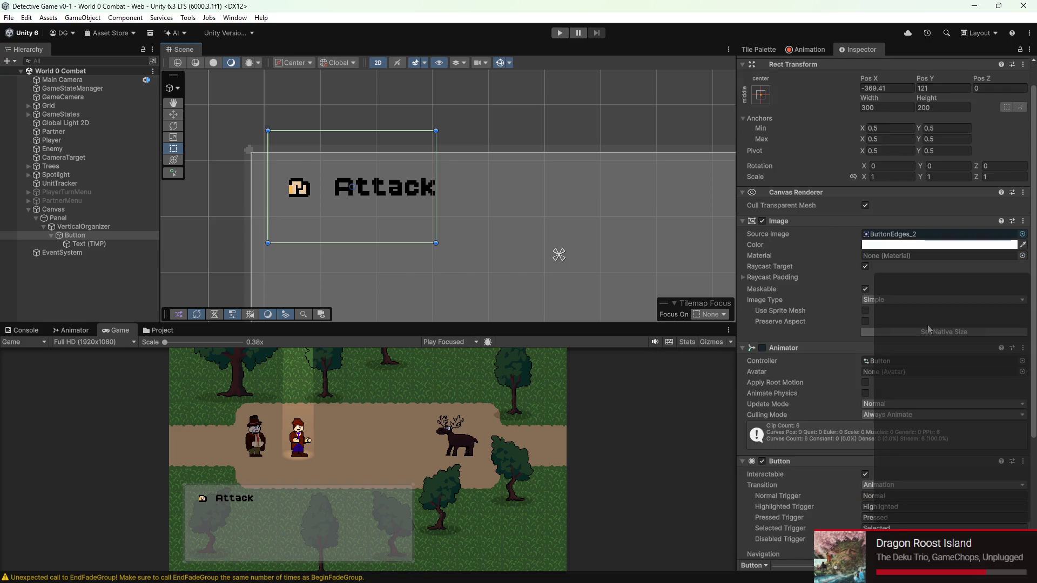
pyautogui.click(865, 321)
pyautogui.moveTo(332, 131)
pyautogui.mouseDown()
pyautogui.moveTo(332, 176)
pyautogui.moveTo(343, 126)
pyautogui.mouseUp()
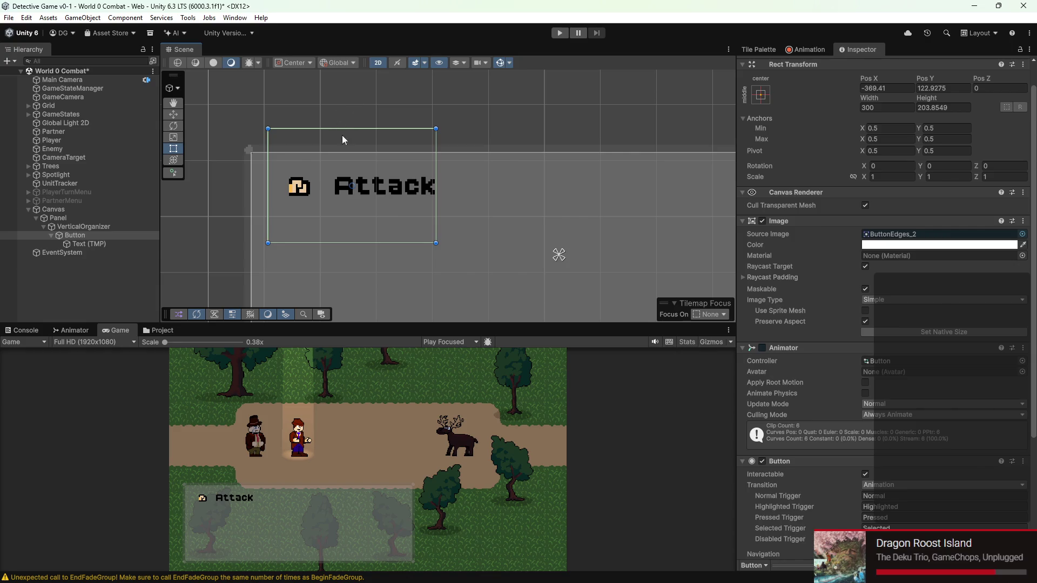
pyautogui.click(109, 229)
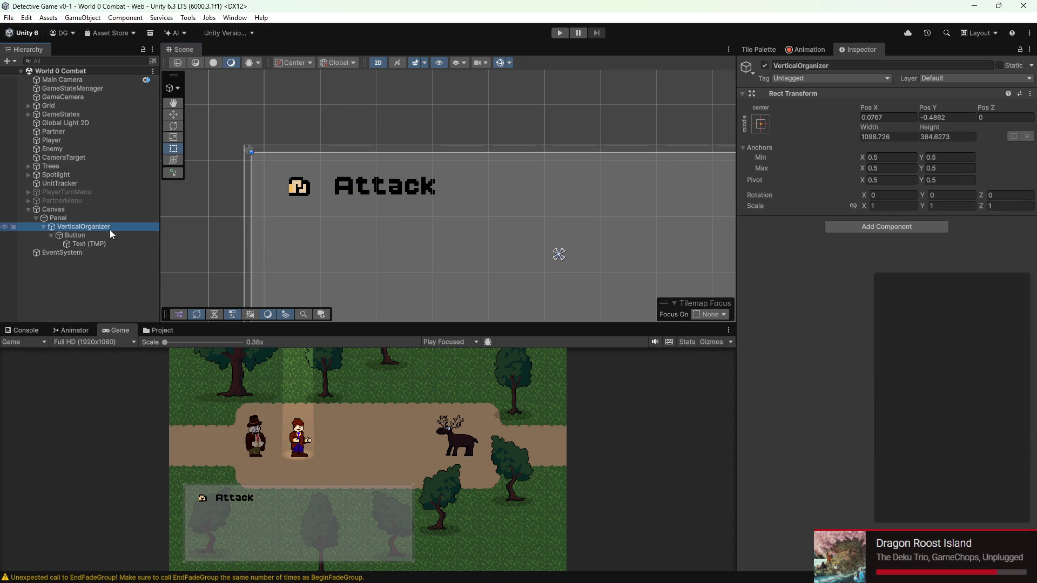
# - Anchor the VerticalOrganizer to the bottom-left preset
pyautogui.click(767, 126)
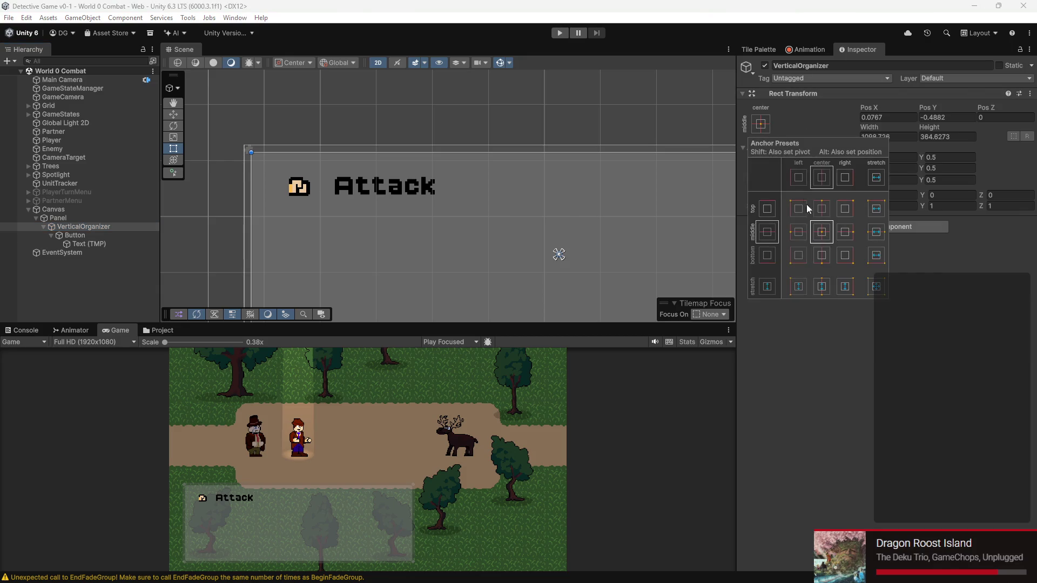
pyautogui.click(798, 255)
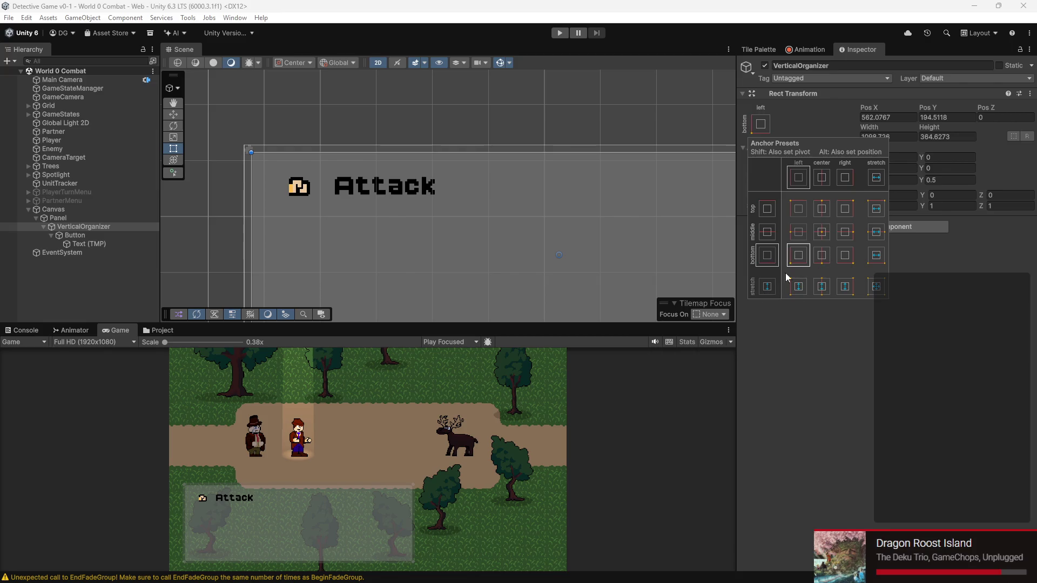
pyautogui.click(824, 366)
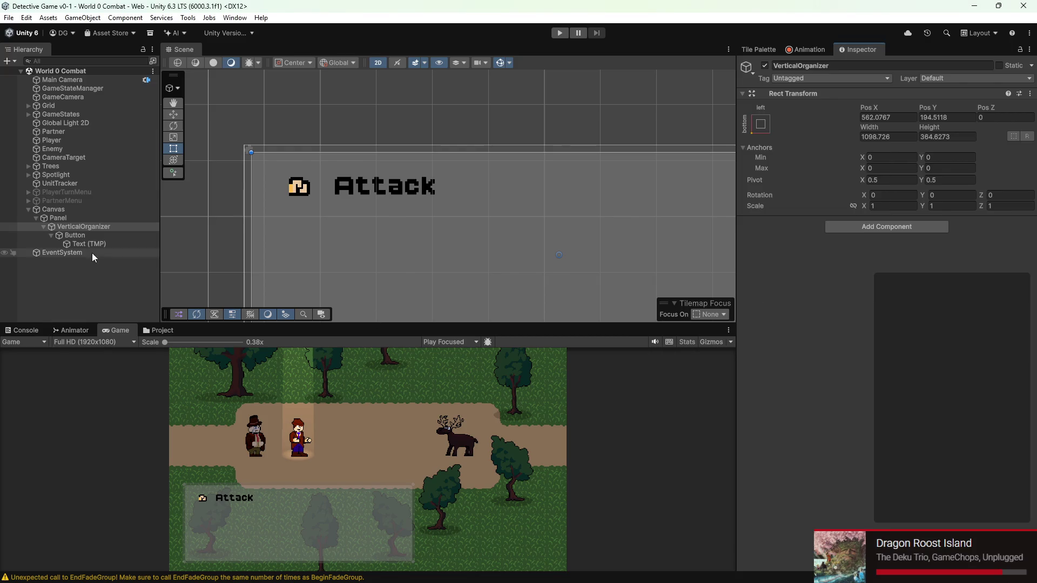
# - Anchor the Attack button to the top-left preset
pyautogui.click(93, 236)
pyautogui.click(761, 125)
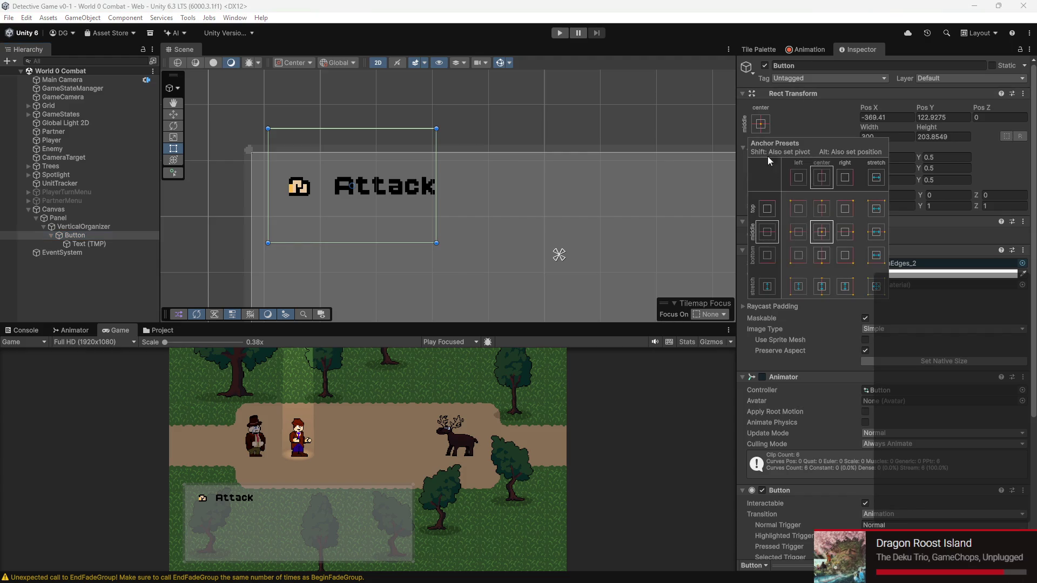
pyautogui.click(795, 210)
pyautogui.click(399, 142)
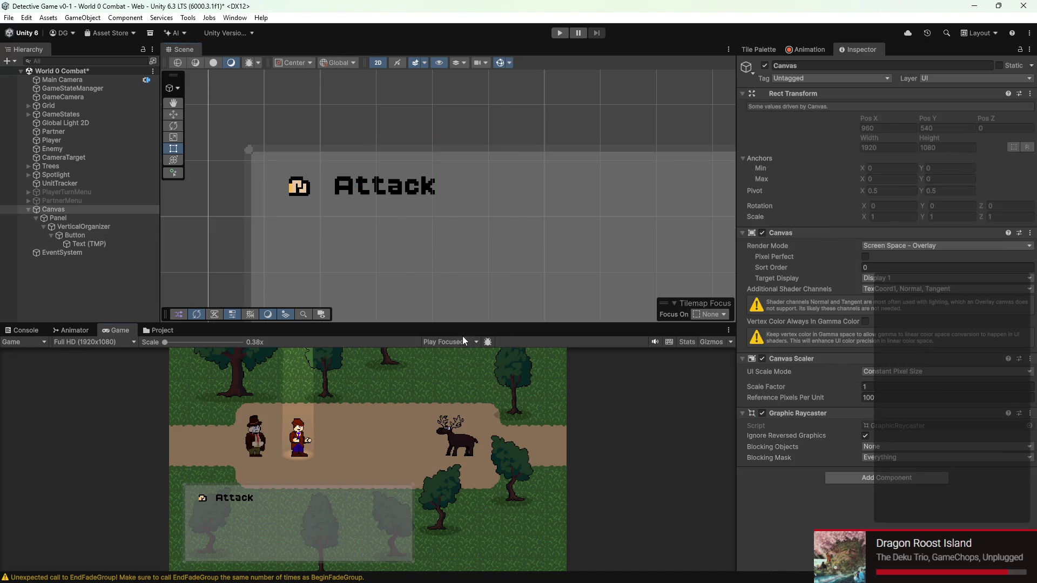
# - Preview the Game view at Free Aspect, then back at Full HD (1920x1080)
pyautogui.click(85, 343)
pyautogui.click(87, 379)
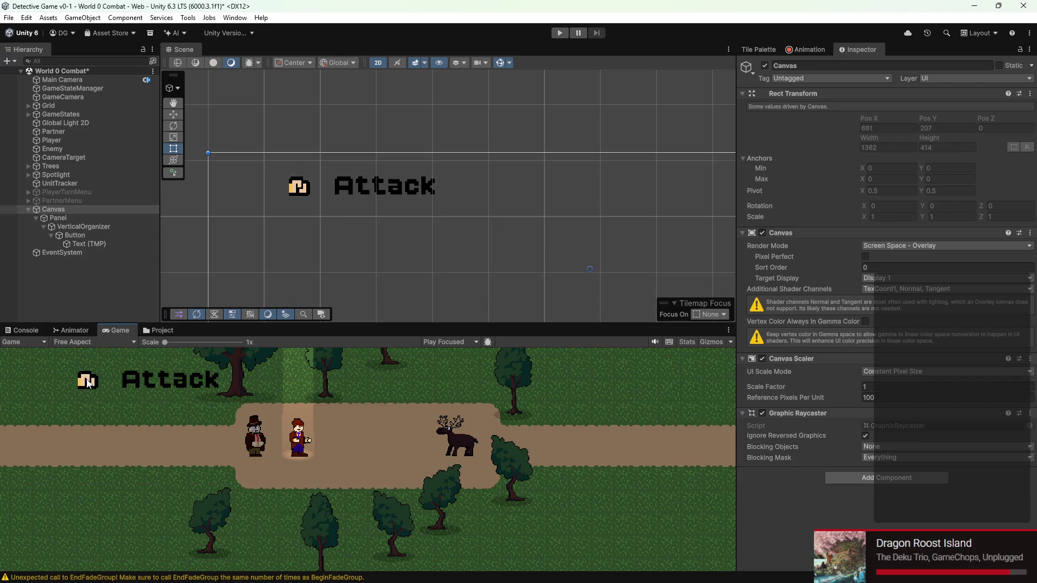
pyautogui.moveTo(226, 322); pyautogui.dragTo(236, 2)
pyautogui.moveTo(236, 74); pyautogui.dragTo(236, 264)
pyautogui.click(377, 158)
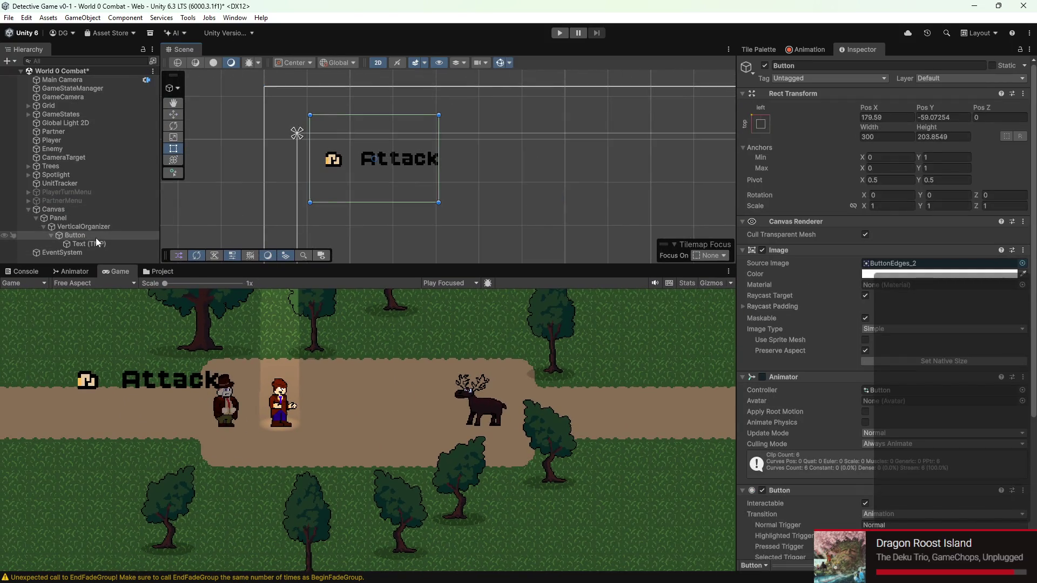
pyautogui.click(59, 285)
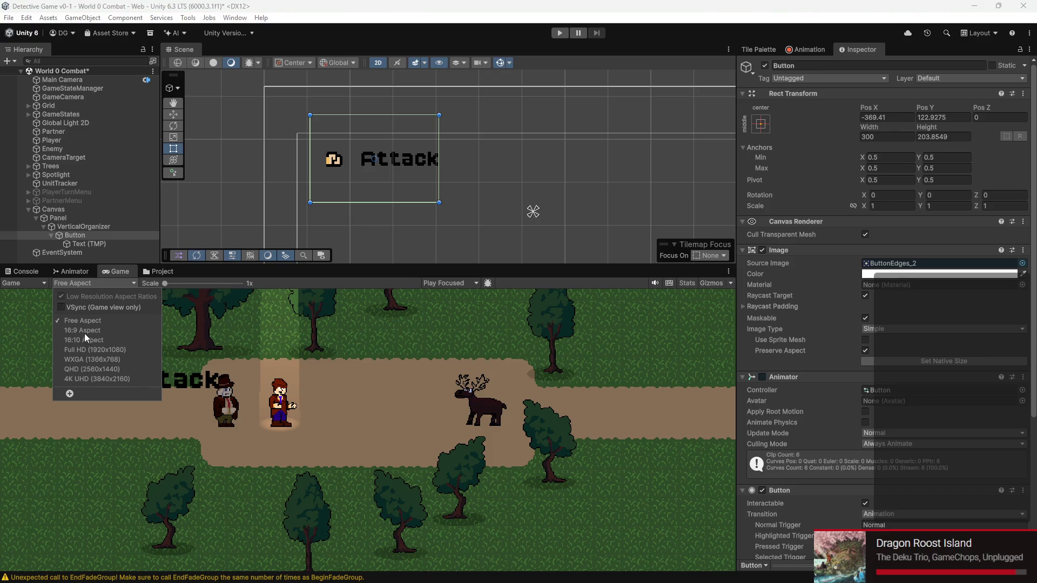
pyautogui.click(82, 350)
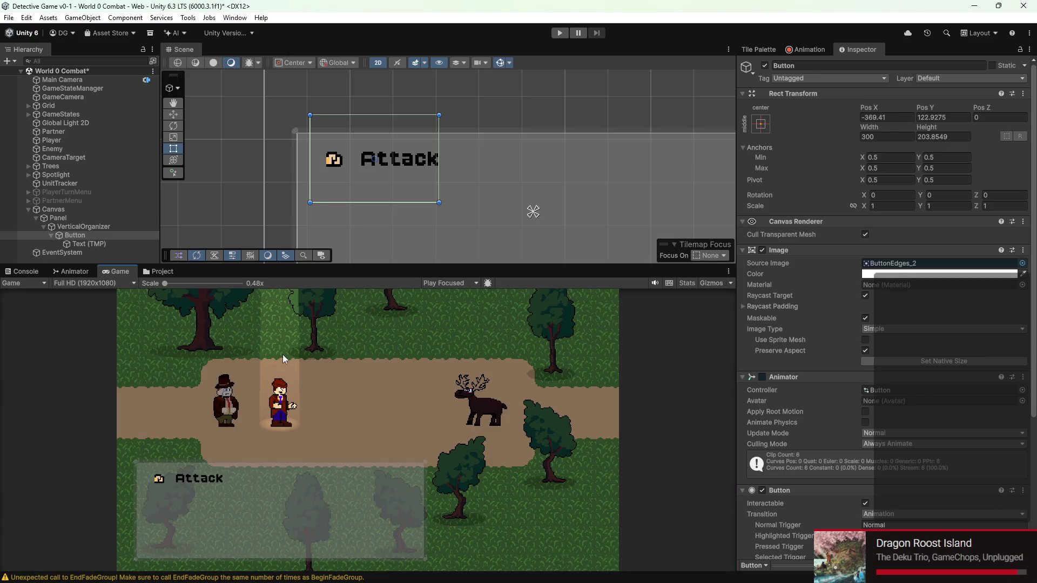
# - Reset the VerticalOrganizer anchor to middle-center and dock the Game view beside the Scene tab
pyautogui.click(121, 225)
pyautogui.click(120, 220)
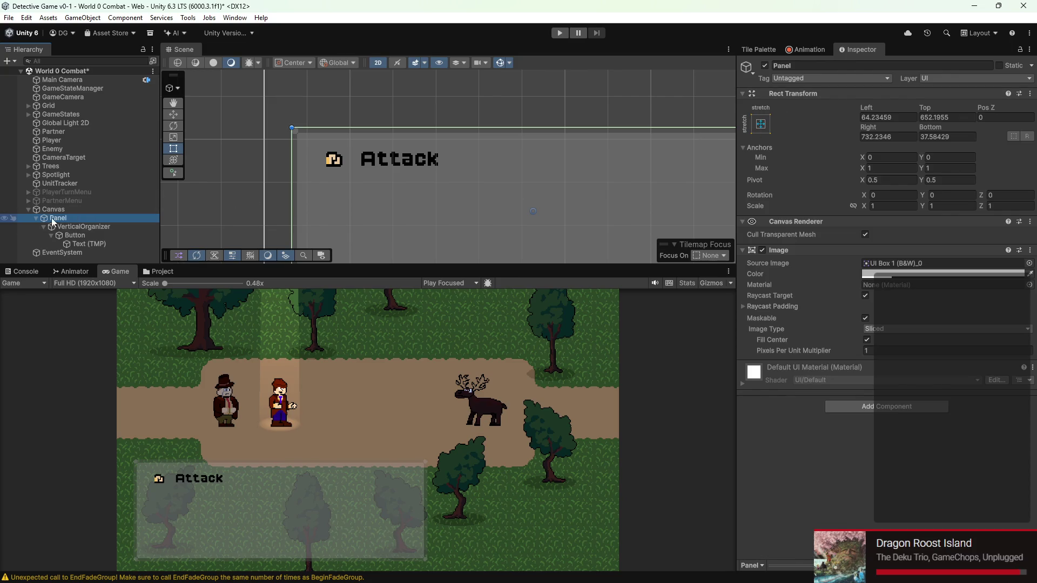
pyautogui.click(68, 226)
pyautogui.click(768, 125)
pyautogui.click(817, 232)
pyautogui.click(116, 236)
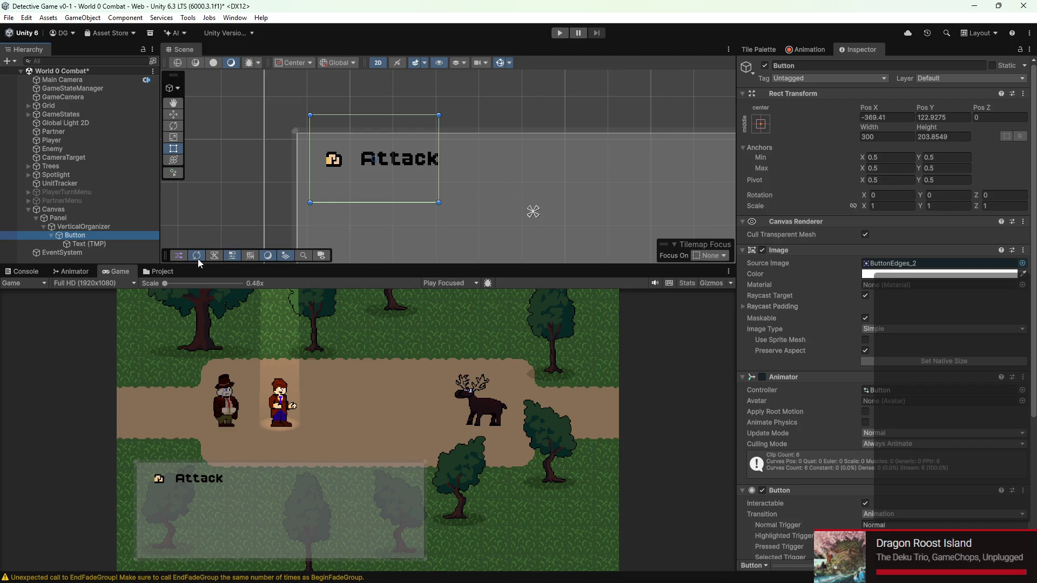
pyautogui.moveTo(116, 271)
pyautogui.mouseDown()
pyautogui.moveTo(118, 235)
pyautogui.moveTo(222, 47)
pyautogui.mouseUp()
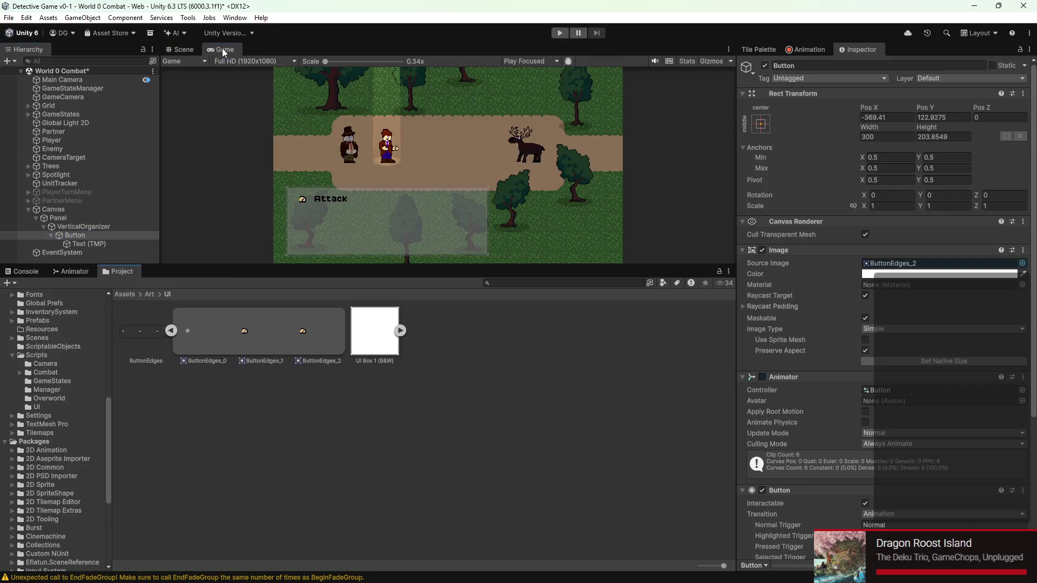
# - Compare Free Aspect and Full HD previews, then anchor the Panel to the bottom-left
pyautogui.click(244, 60)
pyautogui.click(257, 101)
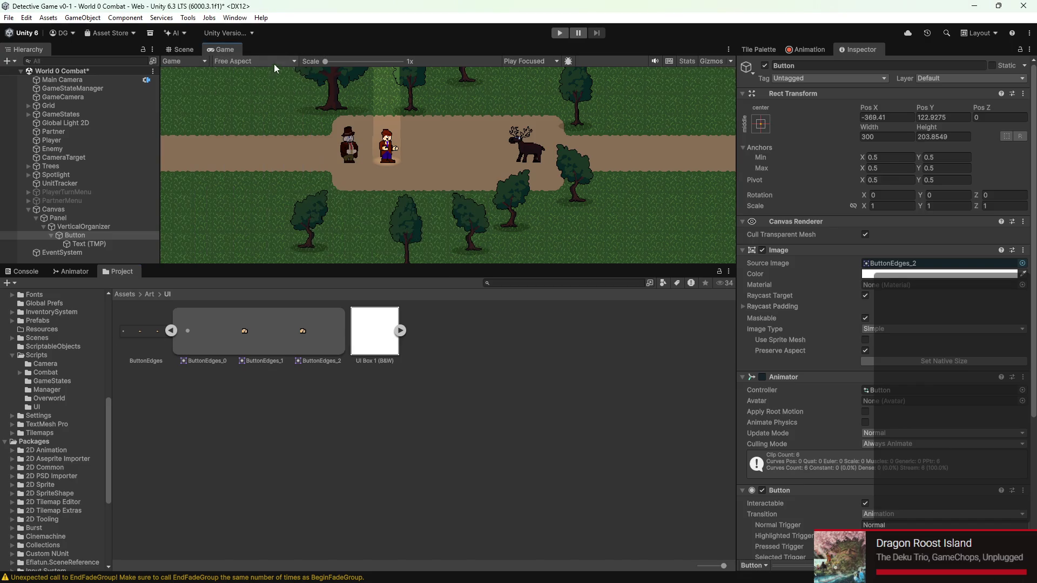
pyautogui.moveTo(483, 264)
pyautogui.mouseDown()
pyautogui.moveTo(459, 525)
pyautogui.moveTo(421, 216)
pyautogui.moveTo(415, 420)
pyautogui.mouseUp()
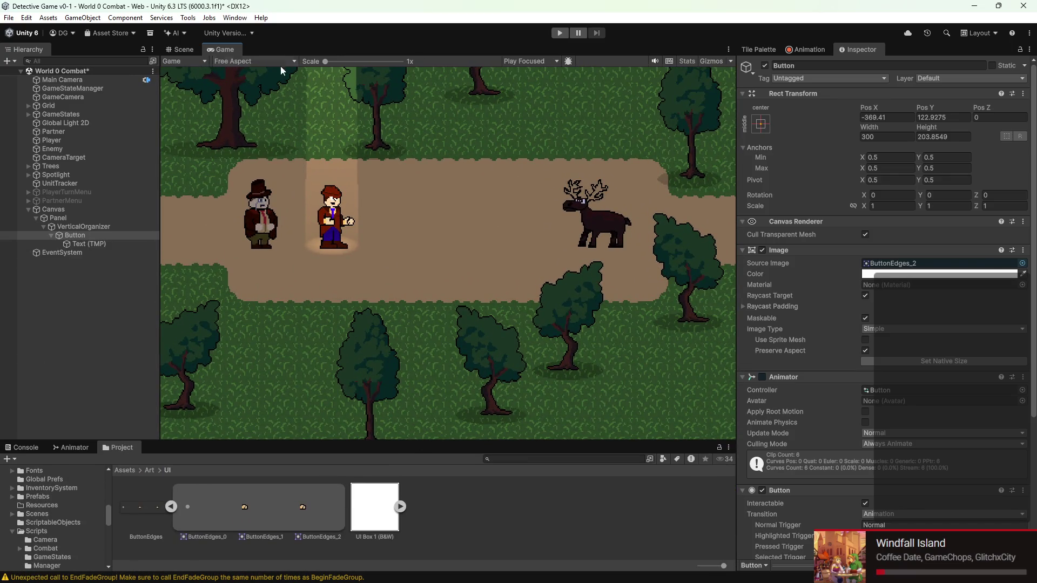
pyautogui.click(241, 61)
pyautogui.click(254, 134)
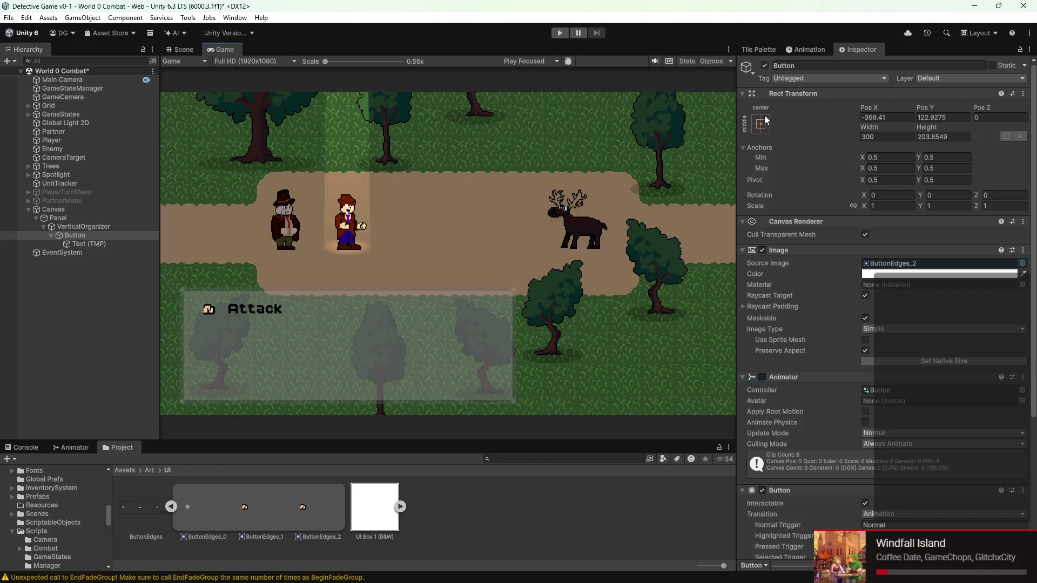
pyautogui.click(82, 227)
pyautogui.click(81, 219)
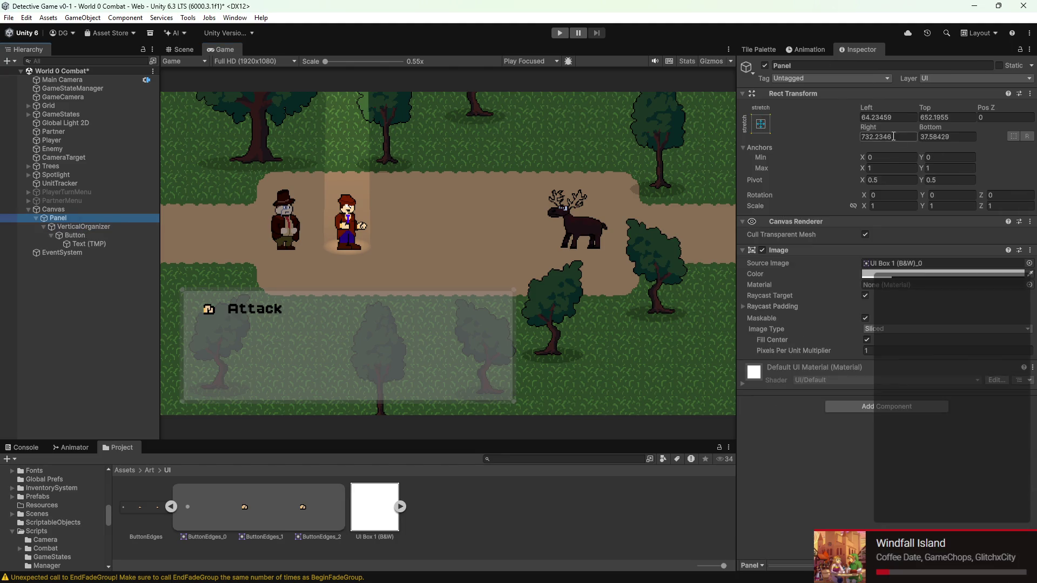
pyautogui.click(759, 128)
pyautogui.click(800, 259)
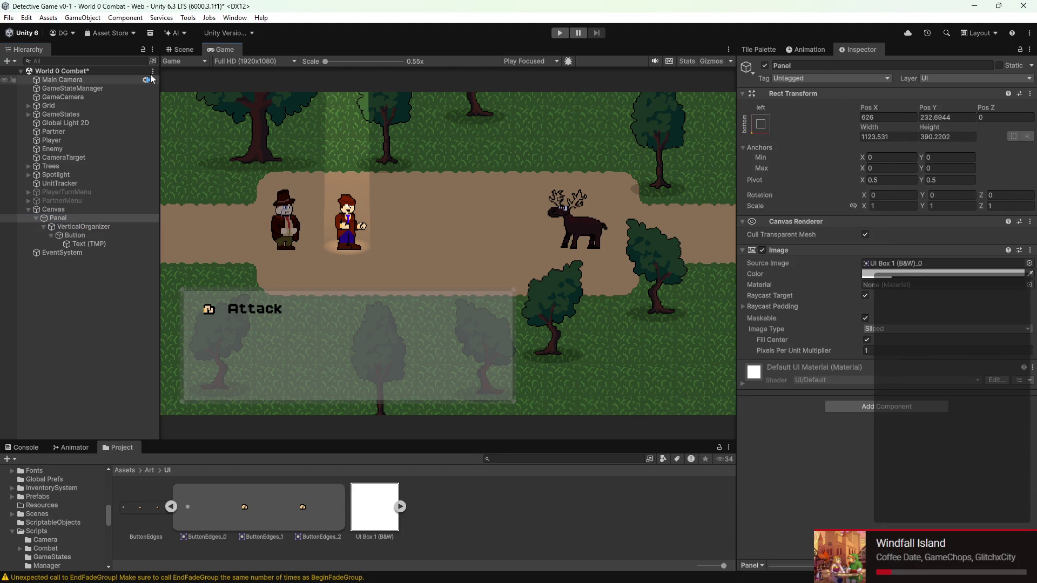
# - Apply the DefaultScaler preset so the Canvas scales with screen size at 1920x1080
pyautogui.click(223, 61)
pyautogui.click(239, 100)
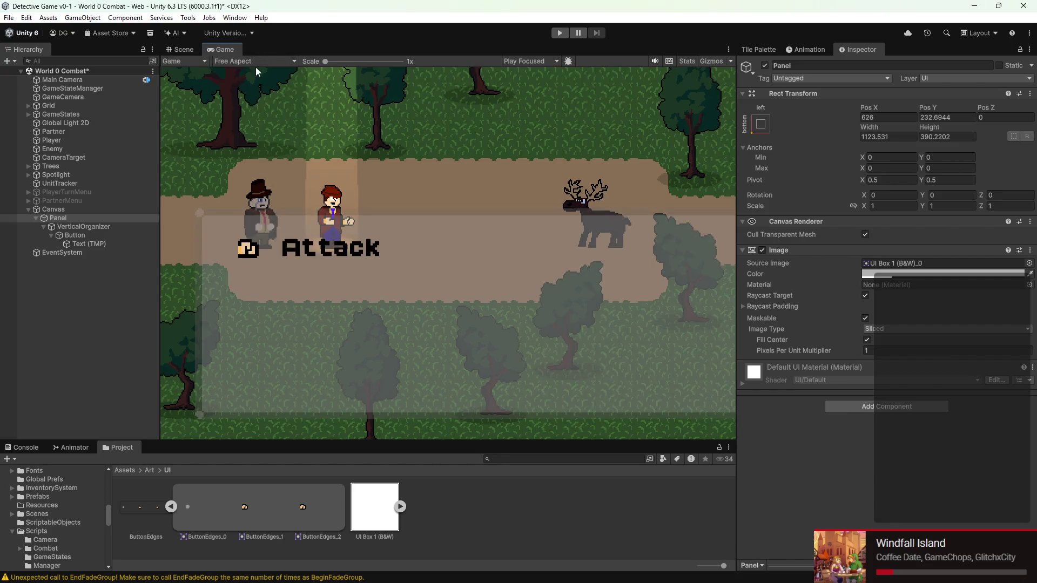
pyautogui.moveTo(331, 442)
pyautogui.mouseDown()
pyautogui.moveTo(330, 454)
pyautogui.moveTo(301, 225)
pyautogui.moveTo(314, 228)
pyautogui.moveTo(332, 502)
pyautogui.moveTo(335, 349)
pyautogui.moveTo(335, 359)
pyautogui.mouseUp()
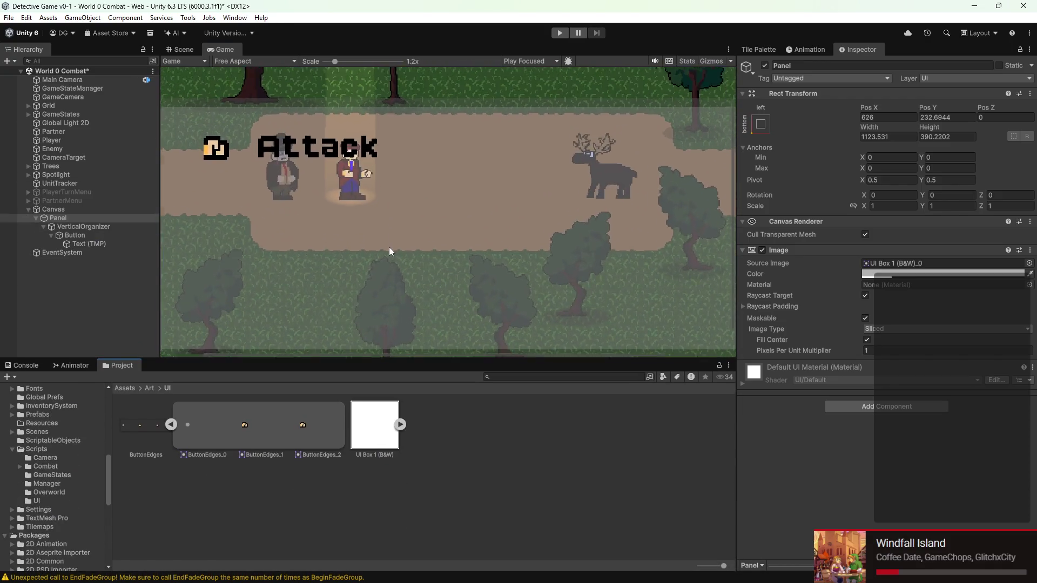
pyautogui.click(243, 61)
pyautogui.click(251, 127)
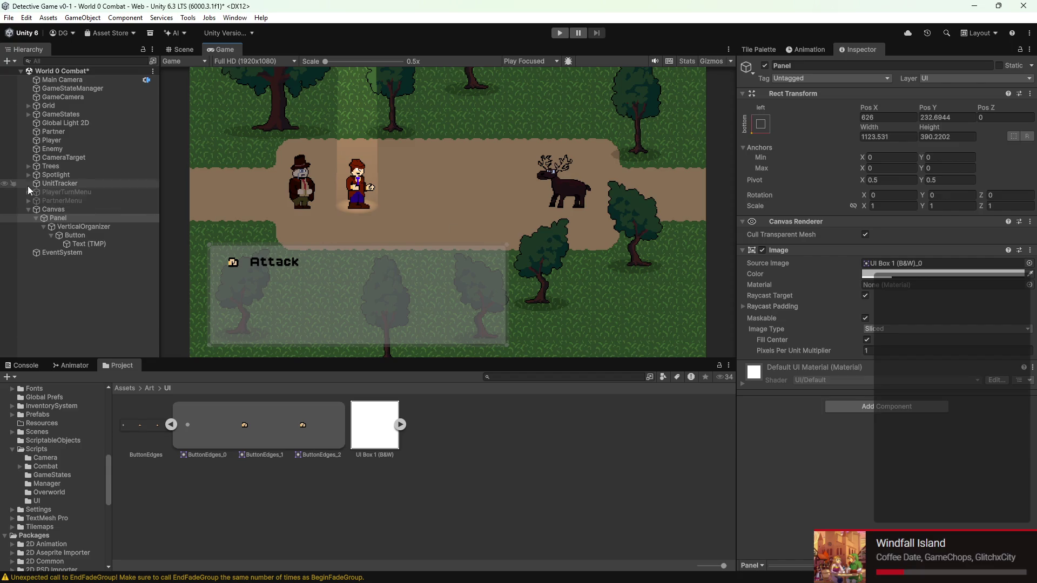
pyautogui.click(60, 210)
pyautogui.click(1018, 358)
pyautogui.doubleClick(857, 351)
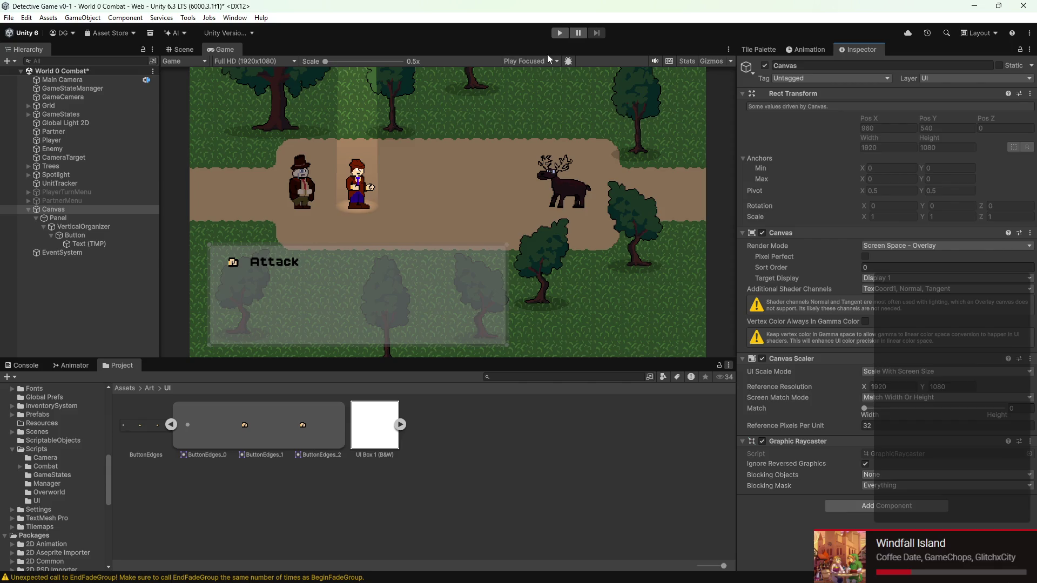
# - Compare the menu in the Game view at Free Aspect and Full HD resolutions
pyautogui.click(232, 57)
pyautogui.click(246, 101)
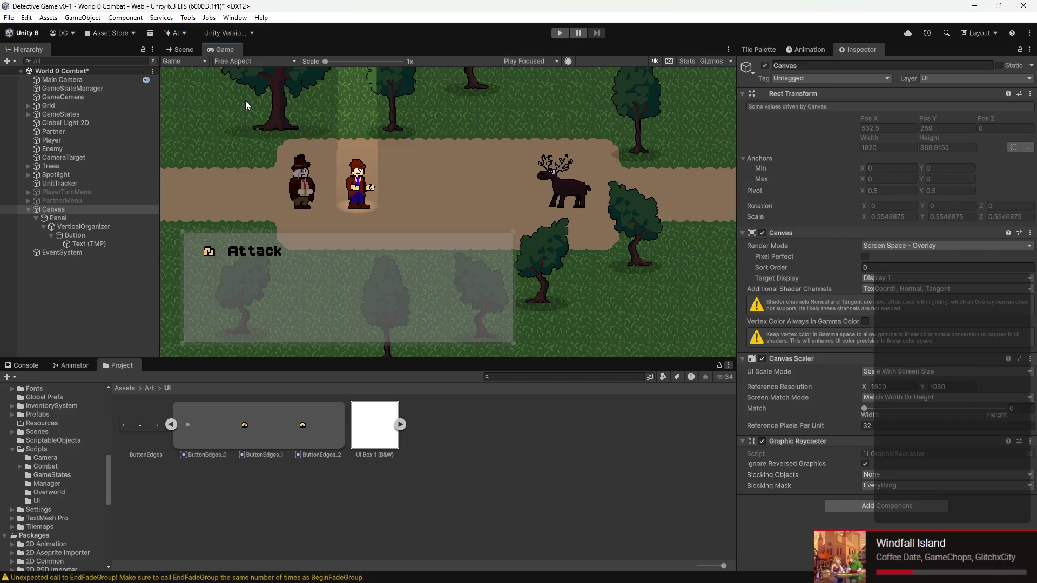
pyautogui.moveTo(316, 358)
pyautogui.mouseDown()
pyautogui.moveTo(325, 481)
pyautogui.moveTo(334, 323)
pyautogui.moveTo(330, 397)
pyautogui.mouseUp()
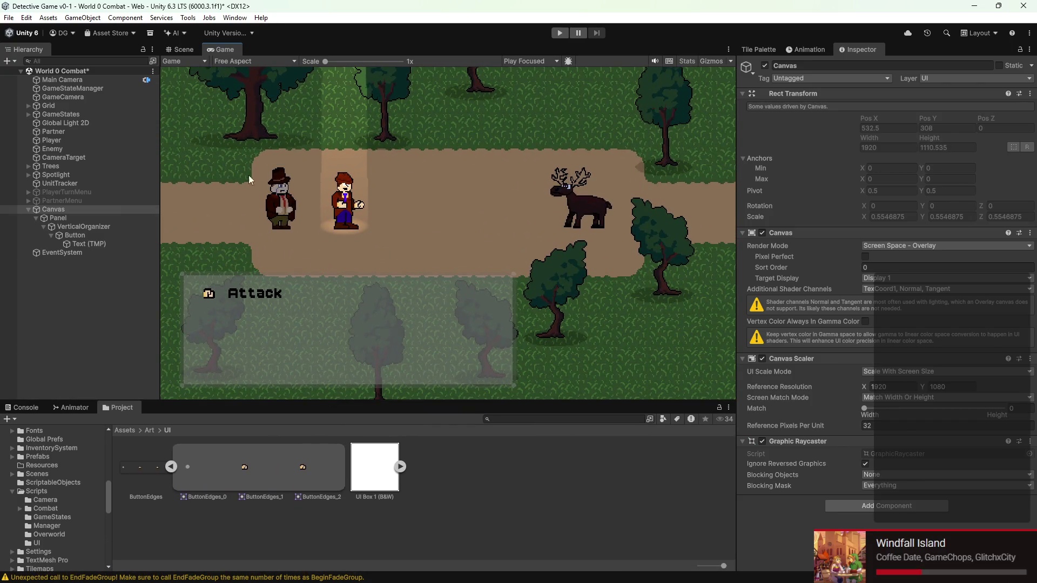
pyautogui.click(235, 61)
pyautogui.click(259, 121)
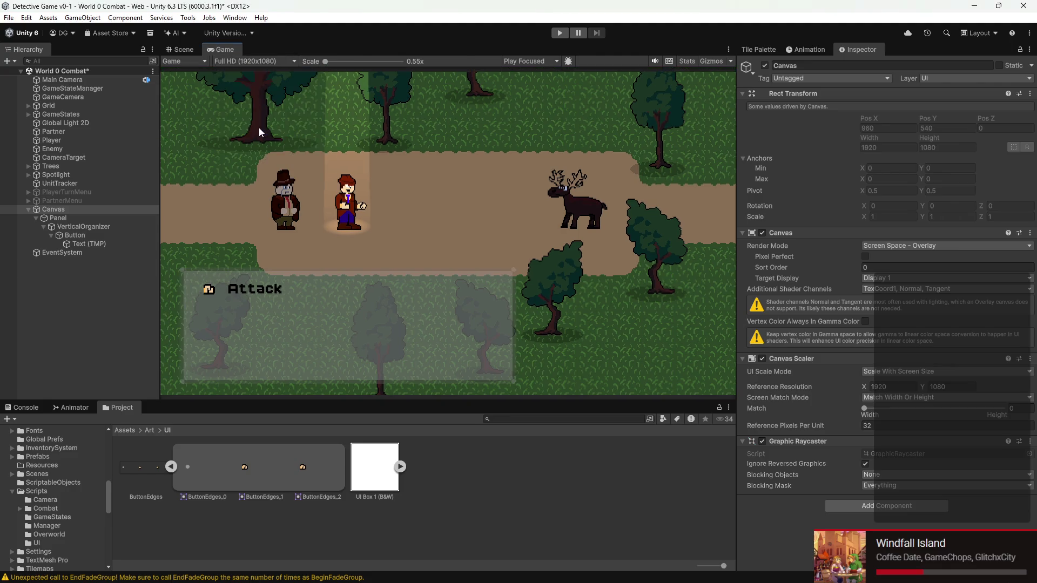
# - Give the Panel a stretch-to-fill anchor preset and leave the Game view at Free Aspect
pyautogui.click(82, 218)
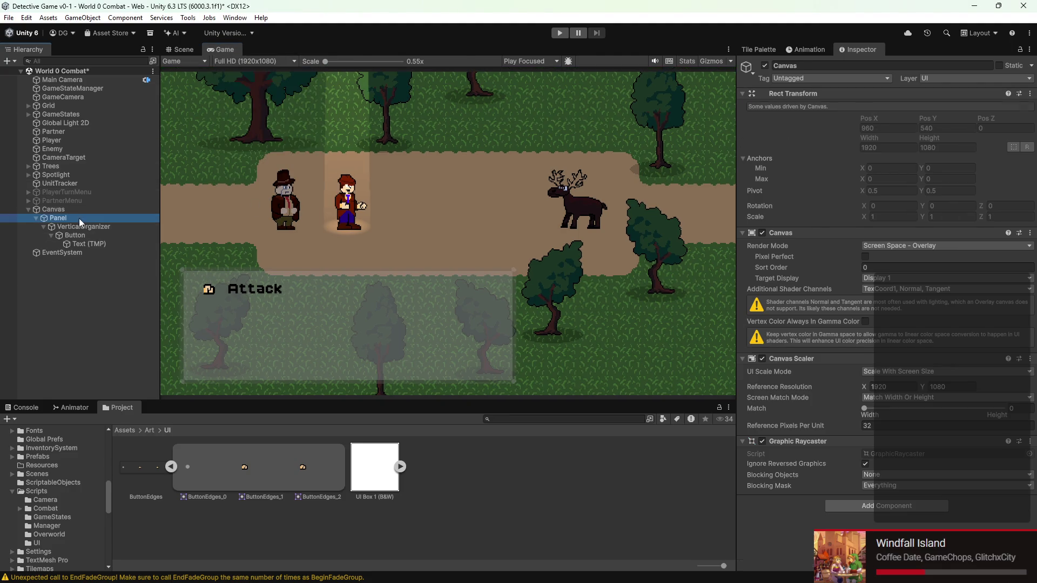
pyautogui.click(755, 132)
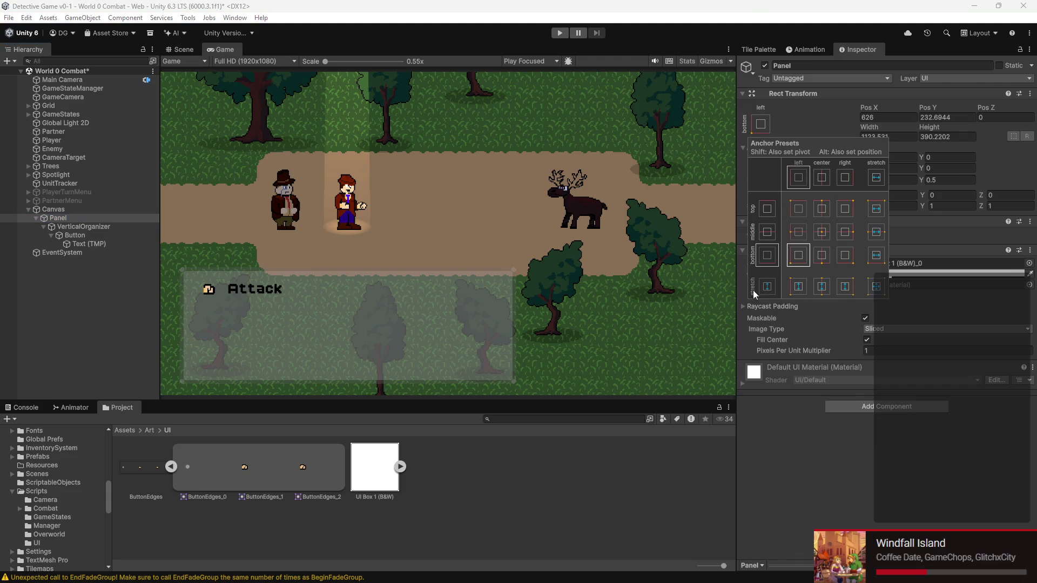
pyautogui.click(875, 286)
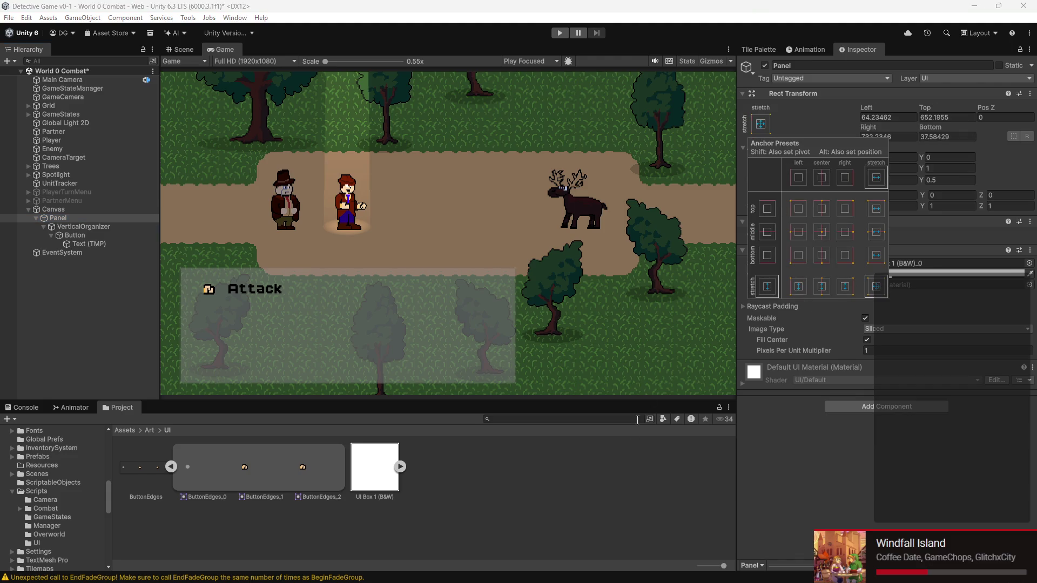
pyautogui.click(262, 60)
pyautogui.click(261, 99)
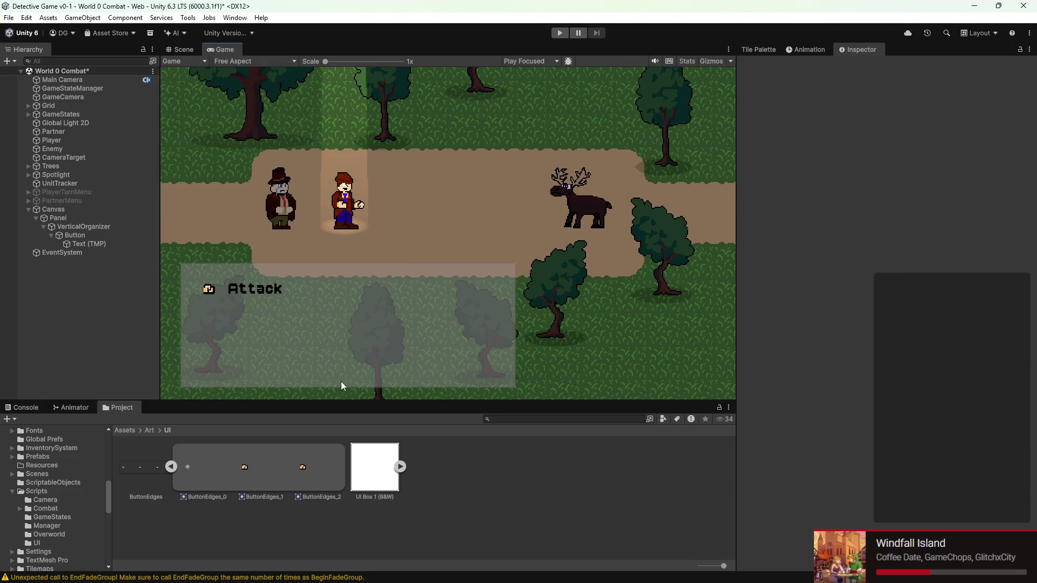
pyautogui.moveTo(348, 401)
pyautogui.mouseDown()
pyautogui.moveTo(351, 493)
pyautogui.moveTo(356, 324)
pyautogui.moveTo(350, 432)
pyautogui.mouseUp()
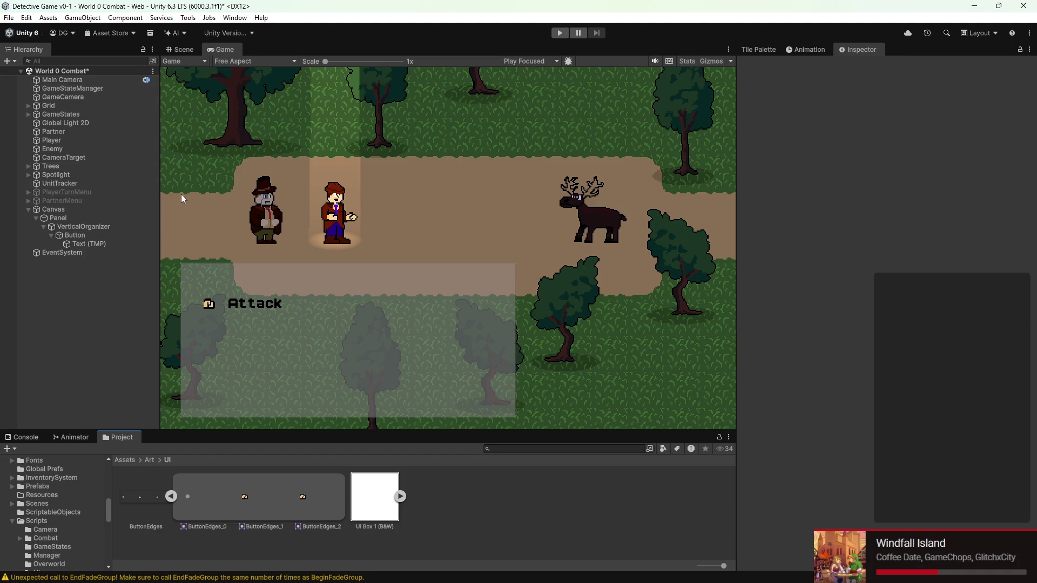
# - Switch the Game view to Full HD and anchor the Panel to the bottom-left preset
pyautogui.click(251, 61)
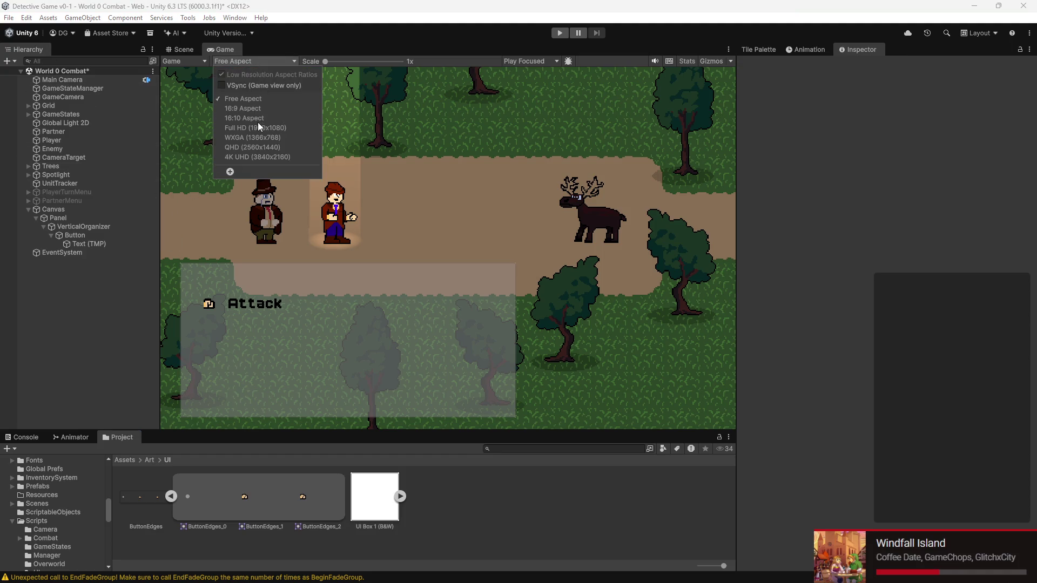
pyautogui.click(258, 127)
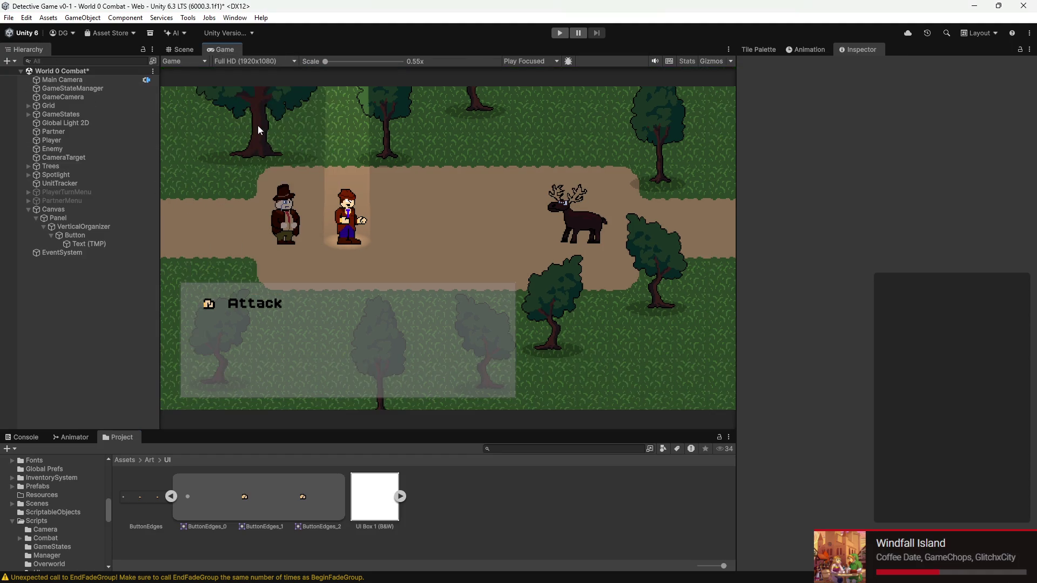
pyautogui.click(104, 227)
pyautogui.click(110, 235)
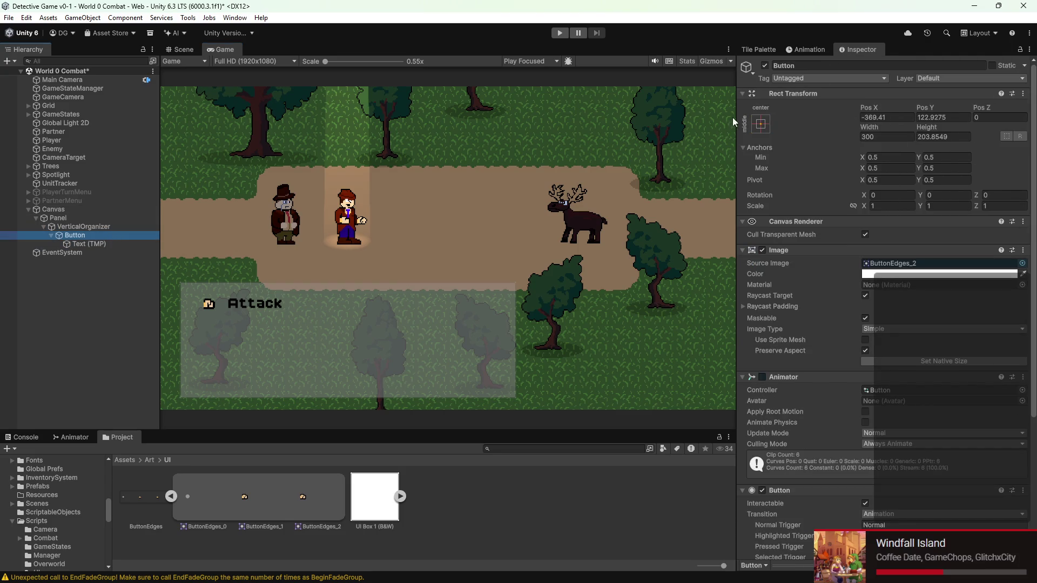
pyautogui.click(760, 124)
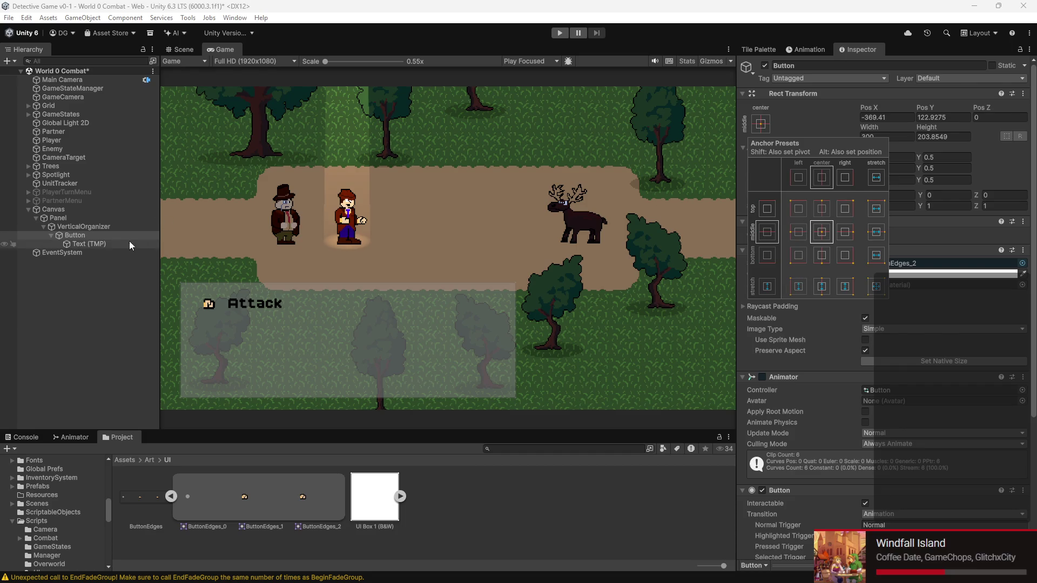
pyautogui.click(119, 229)
pyautogui.click(121, 222)
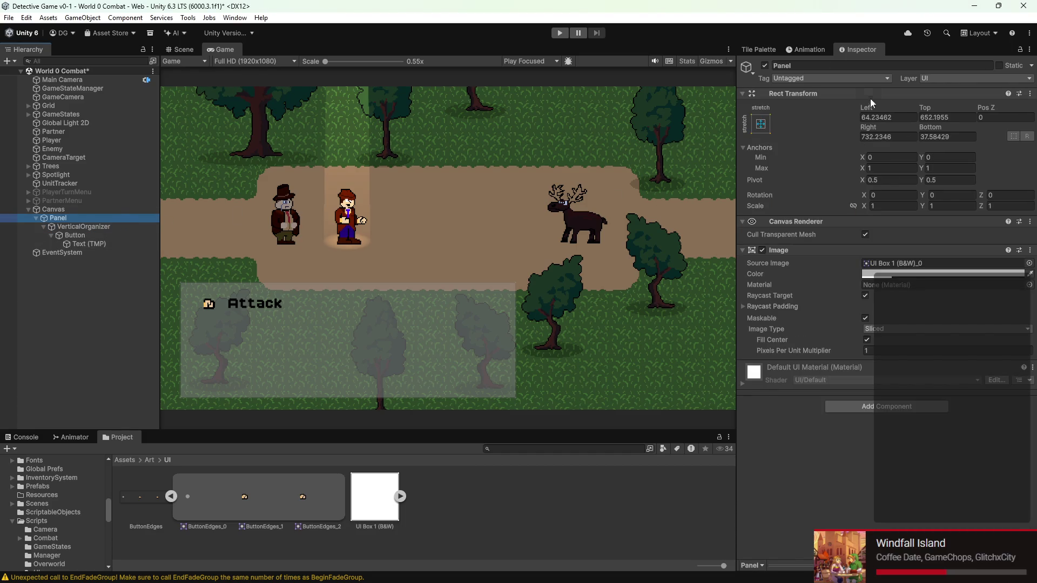
pyautogui.click(760, 125)
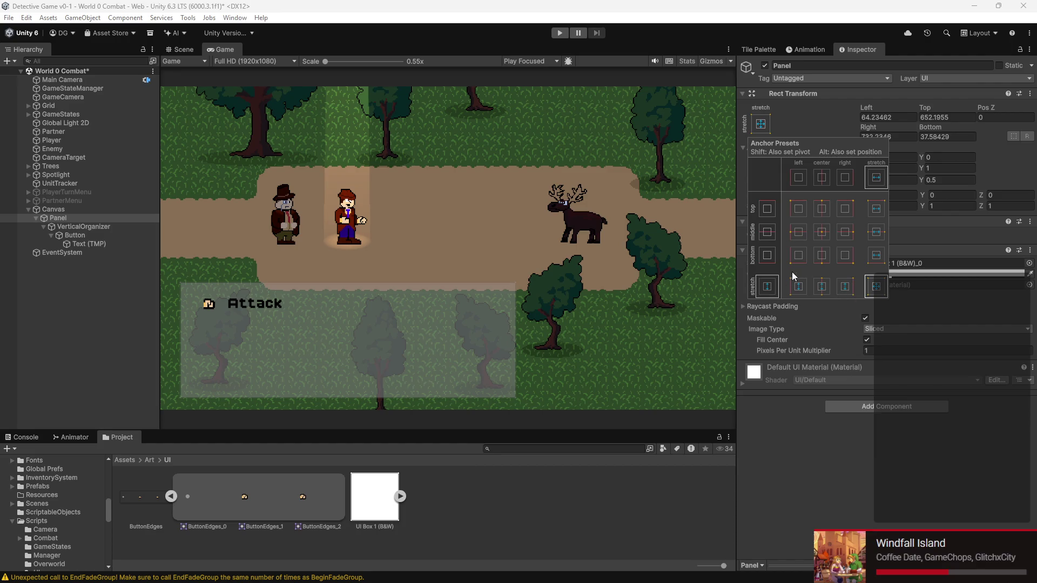
pyautogui.click(801, 256)
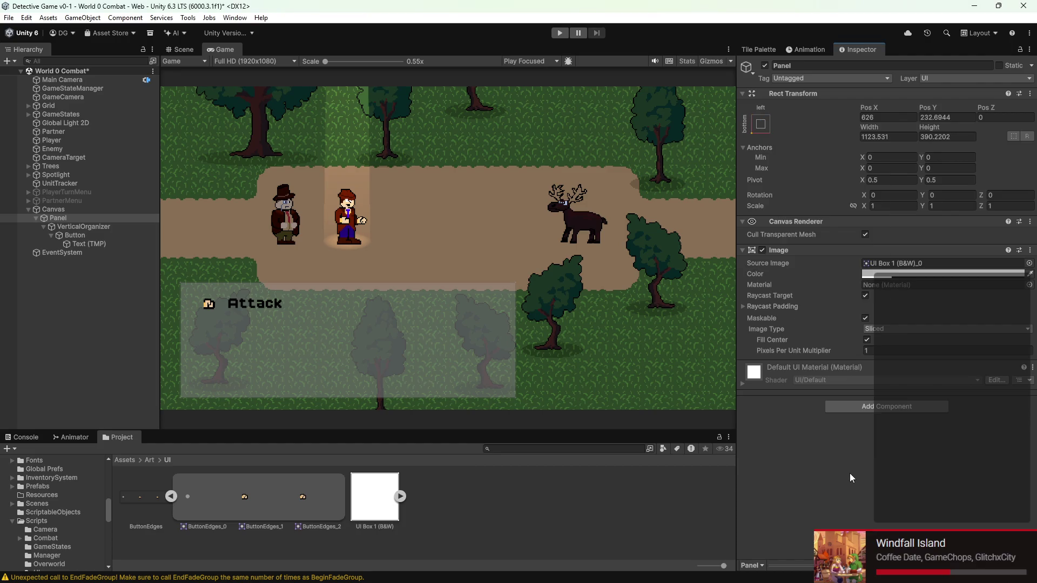
# - Save the scene and duplicate the Attack button as Button (1)
pyautogui.hotkey('ctrl', 's')
pyautogui.click(91, 238)
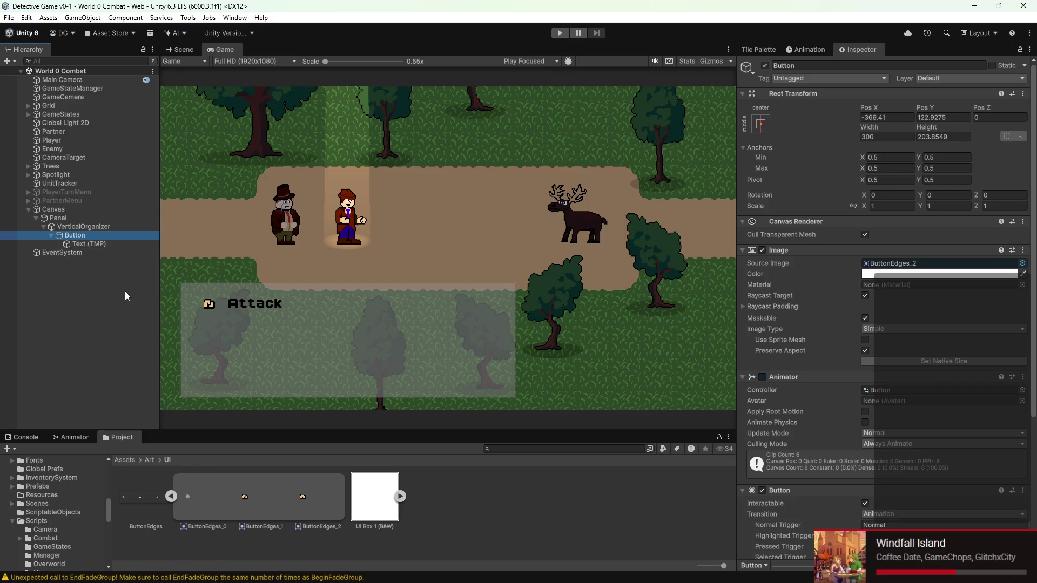
pyautogui.hotkey('ctrl', 'd')
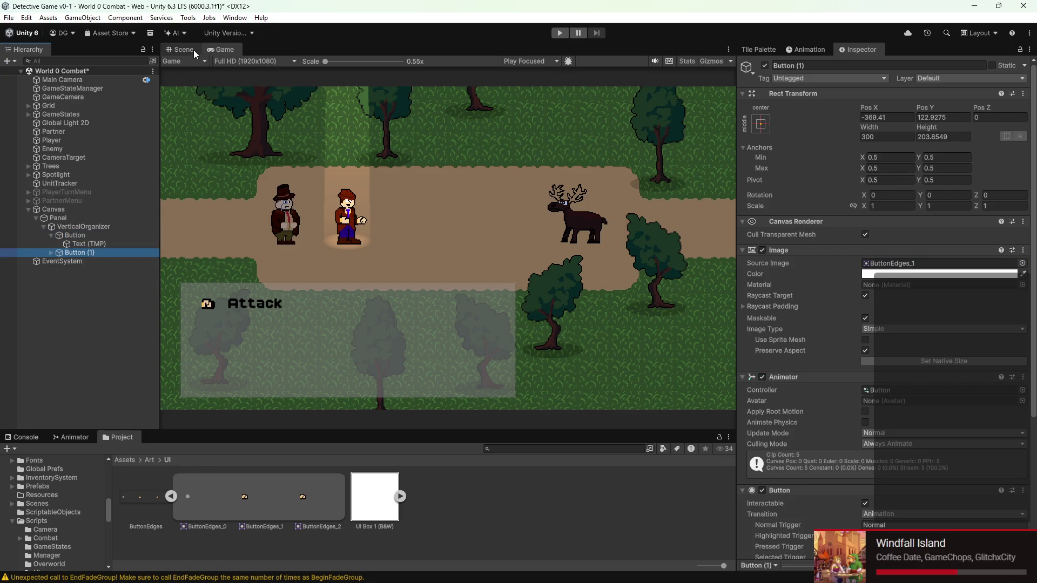
# - In the Scene view, drag Button (1) below the original Attack button to Pos X -366, Pos Y 45
pyautogui.click(184, 49)
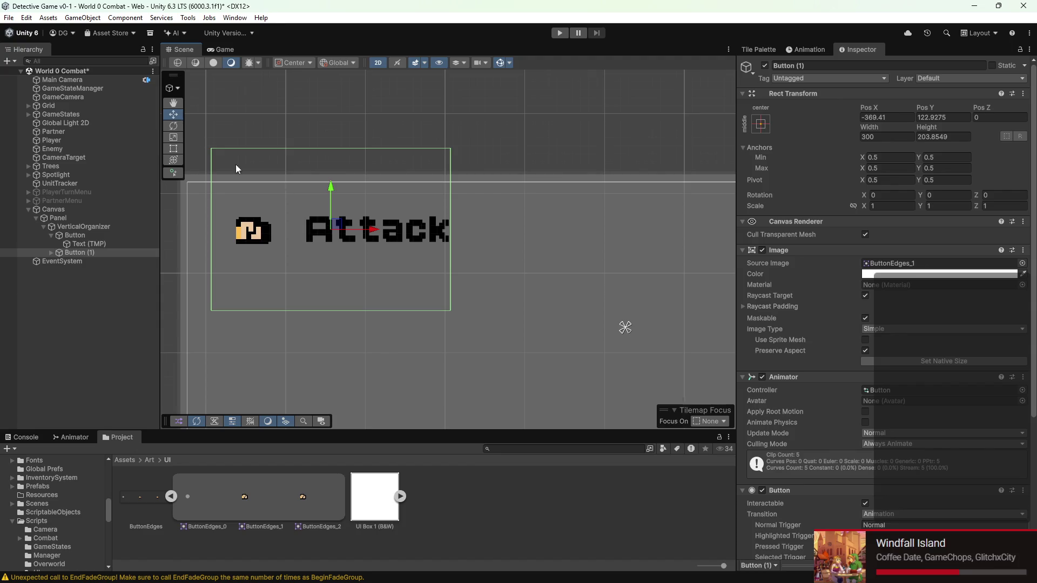
pyautogui.moveTo(331, 186)
pyautogui.mouseDown()
pyautogui.moveTo(331, 308)
pyautogui.moveTo(331, 244)
pyautogui.mouseUp()
pyautogui.moveTo(378, 288); pyautogui.dragTo(381, 289)
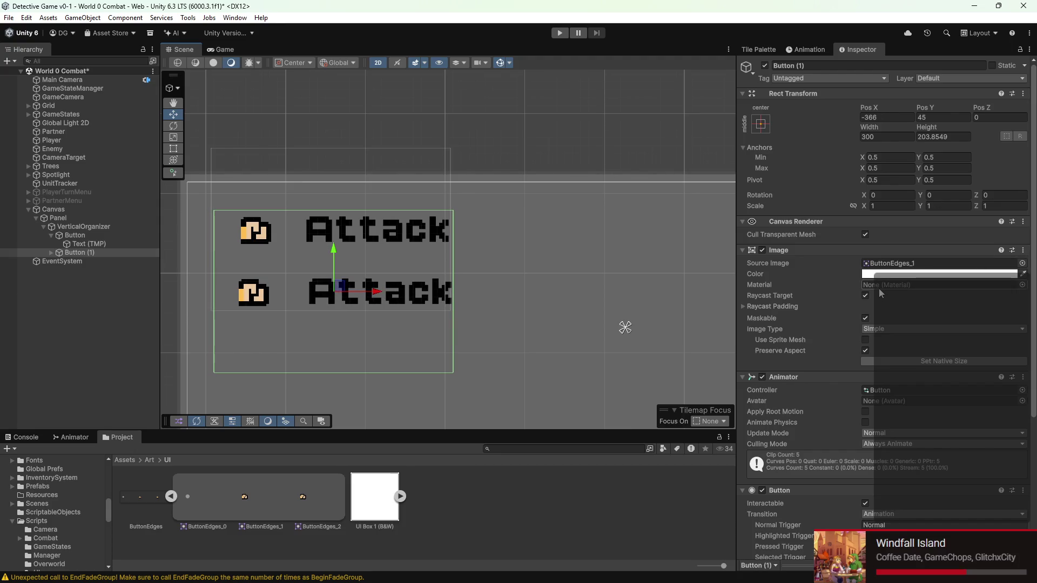
pyautogui.scroll(-6, 880, 293)
pyautogui.scroll(6, 880, 293)
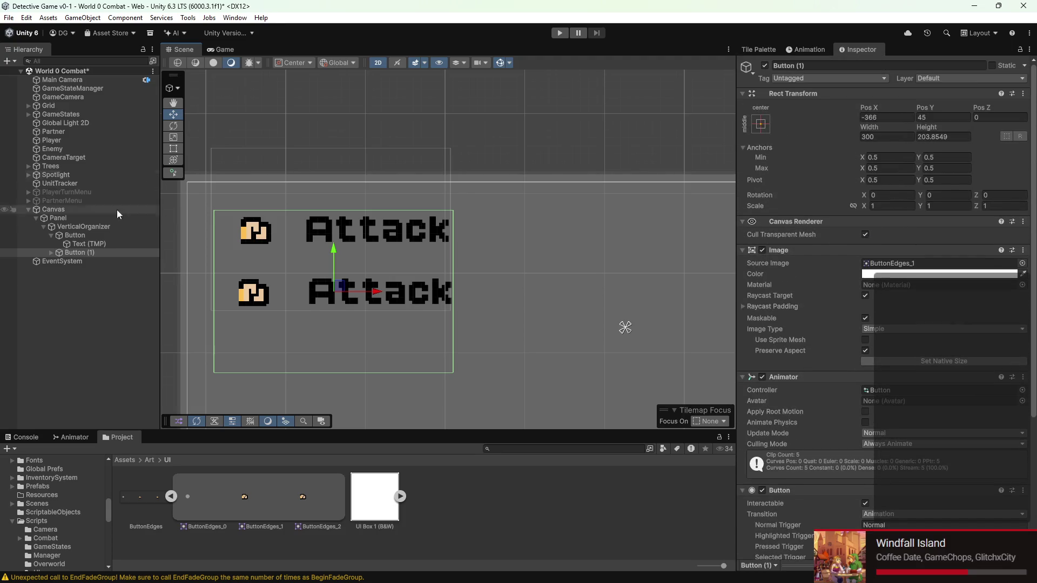
# - Change Button (1)'s Text (TMP) label to 'Items' and save the scene
pyautogui.click(51, 252)
pyautogui.click(86, 260)
pyautogui.click(811, 299)
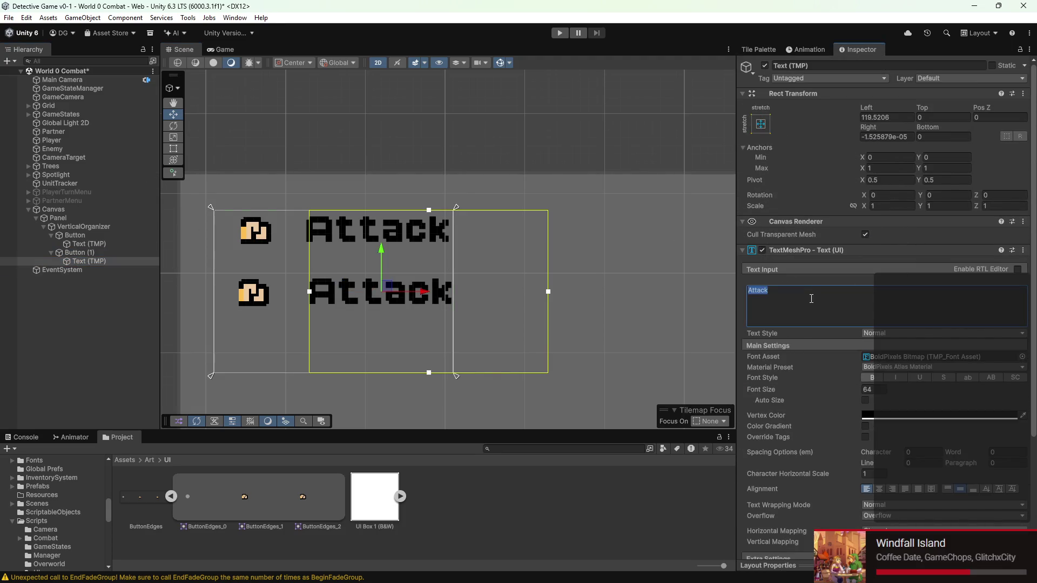
pyautogui.write('Items')
pyautogui.press('Return')
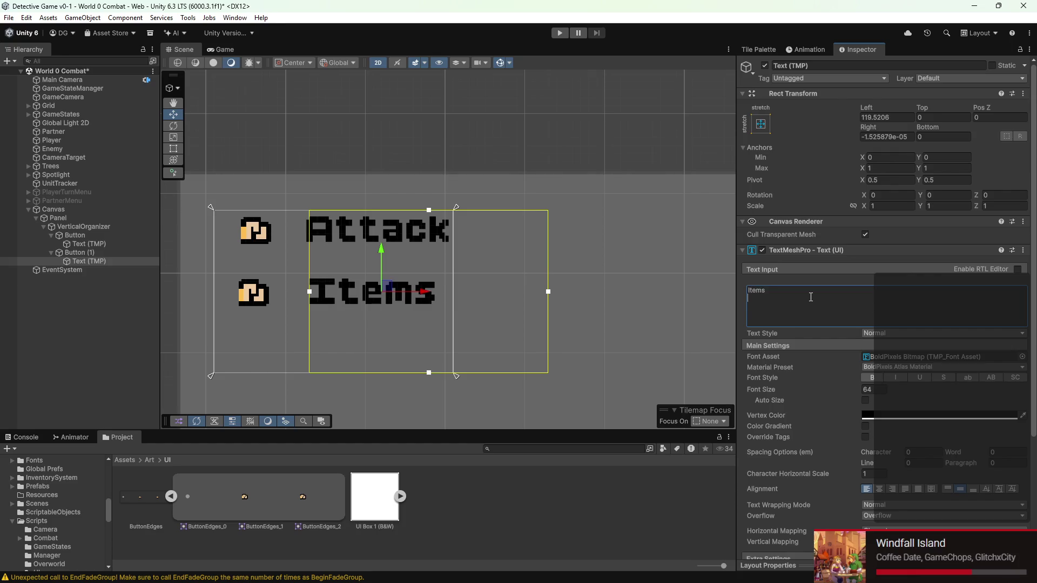
pyautogui.click(229, 49)
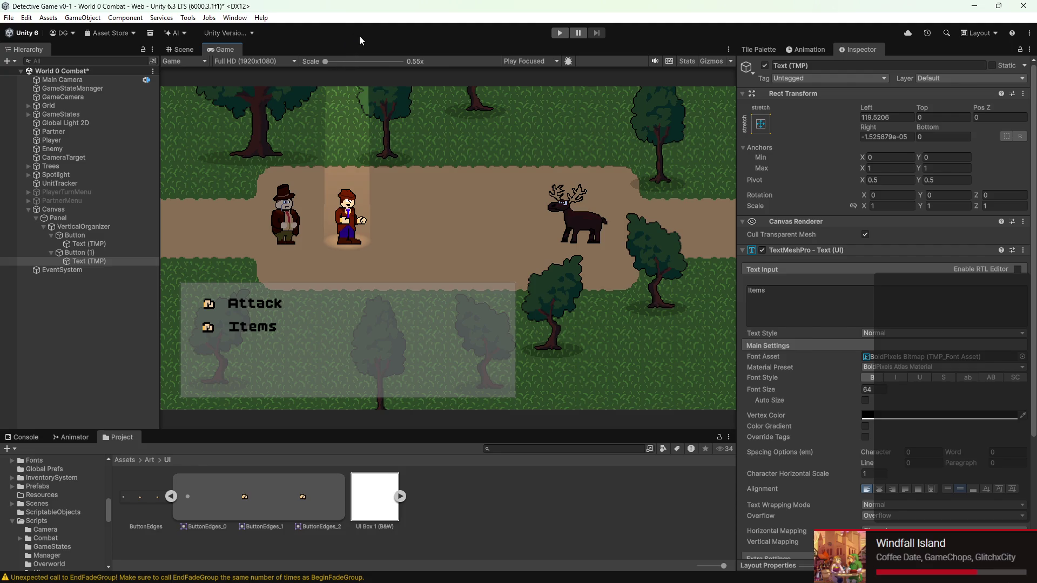
pyautogui.hotkey('ctrl', 's')
# - Set the Attack button's navigation to Explicit with Button (1) as its Select On Down target
pyautogui.click(105, 235)
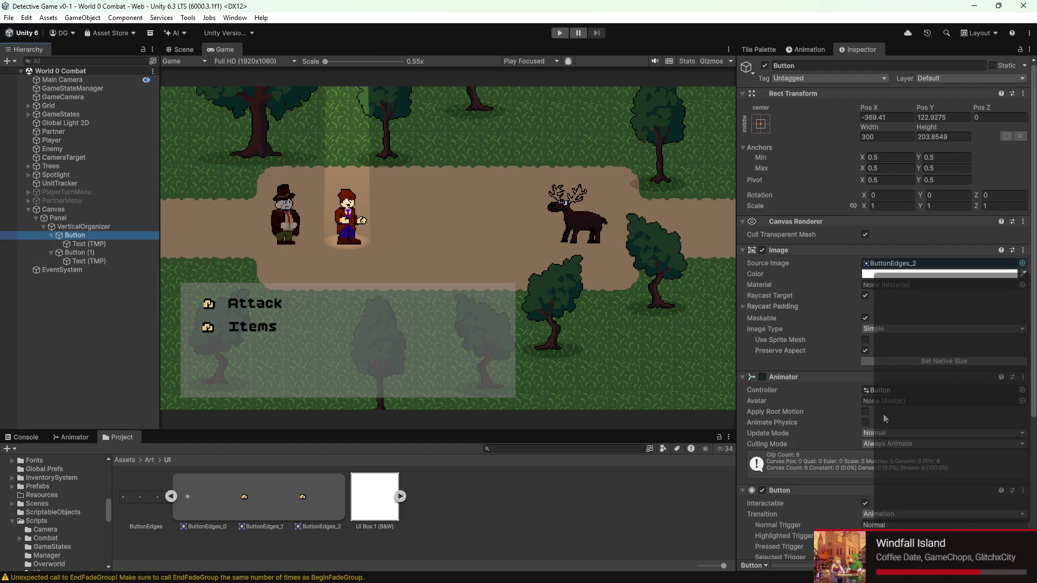
pyautogui.scroll(-5, 884, 415)
pyautogui.click(895, 408)
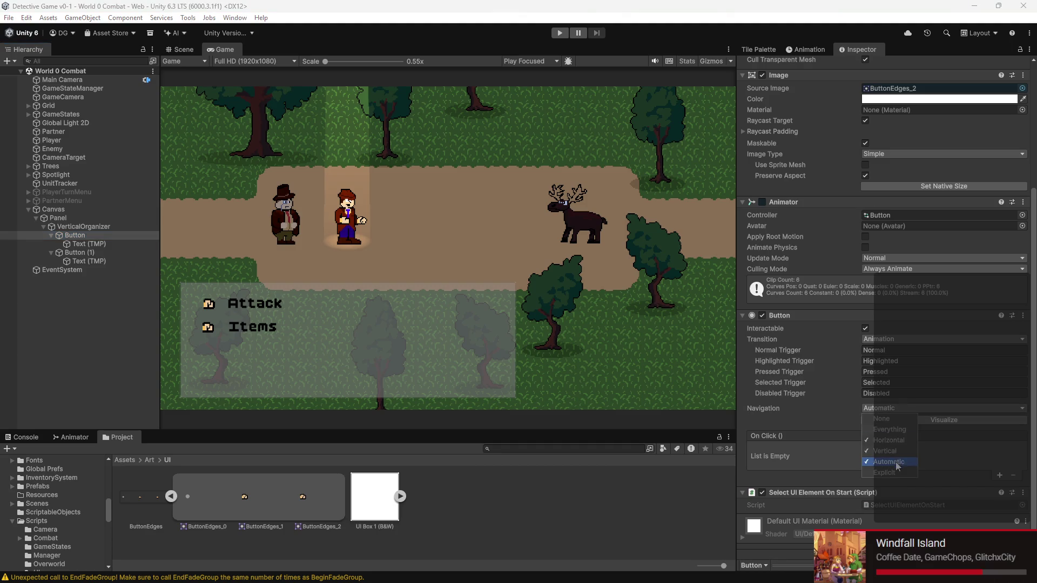
pyautogui.click(889, 429)
pyautogui.click(881, 419)
pyautogui.click(886, 472)
pyautogui.click(864, 420)
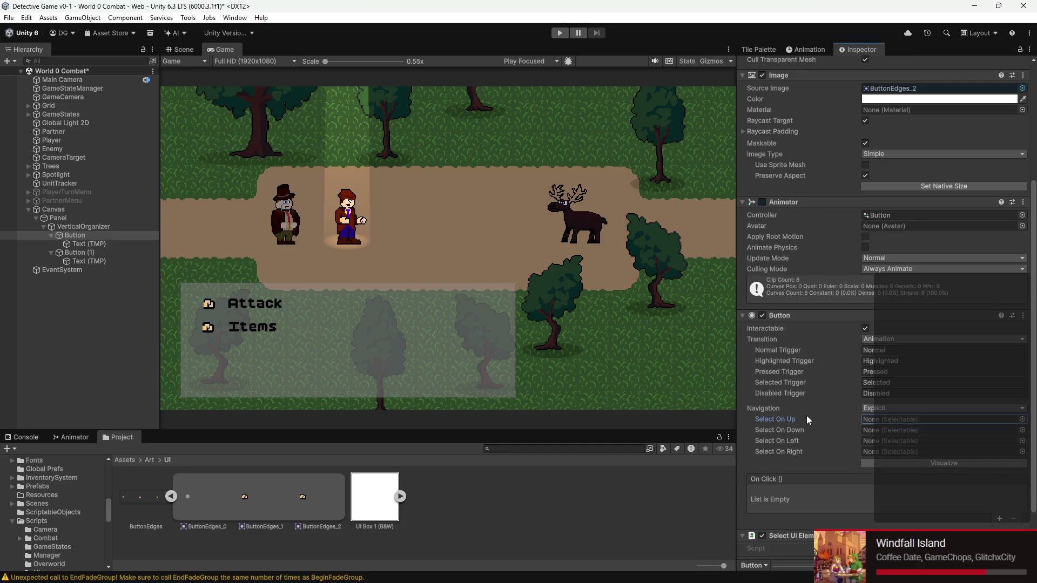
pyautogui.moveTo(80, 255)
pyautogui.mouseDown()
pyautogui.moveTo(917, 451)
pyautogui.moveTo(913, 435)
pyautogui.moveTo(117, 248)
pyautogui.moveTo(81, 253)
pyautogui.moveTo(455, 299)
pyautogui.moveTo(248, 324)
pyautogui.moveTo(91, 314)
pyautogui.mouseUp()
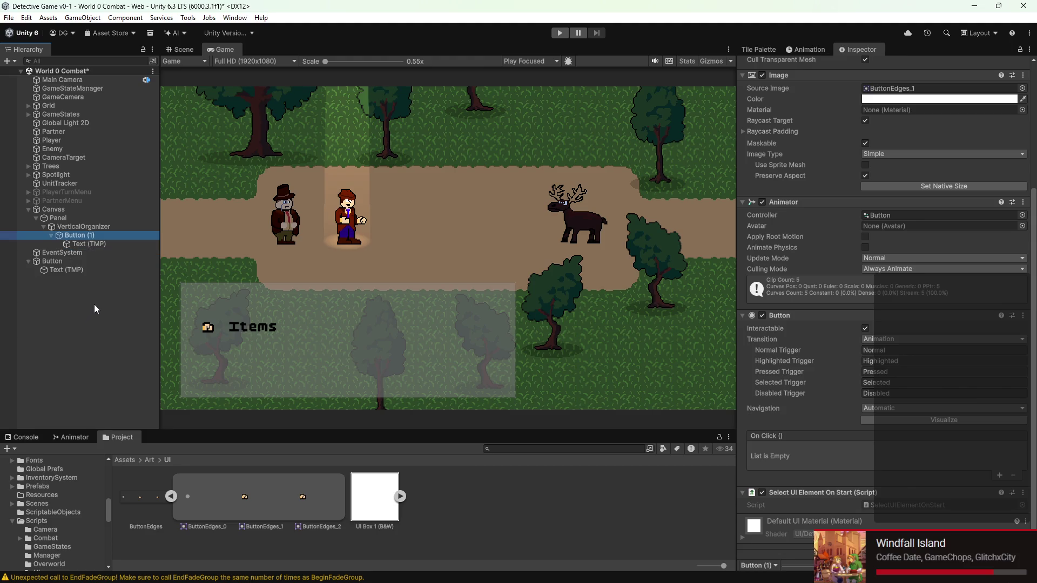
pyautogui.hotkey('ctrl', 'z')
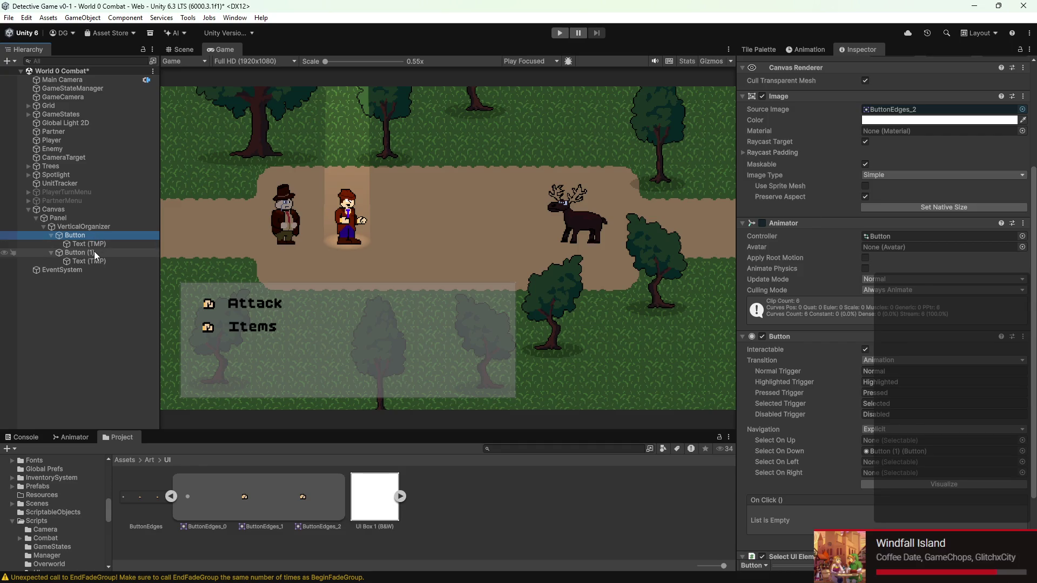
# - Set the Items button's navigation to Explicit with Attack as Select On Up, and save
pyautogui.click(94, 252)
pyautogui.click(862, 431)
pyautogui.click(886, 495)
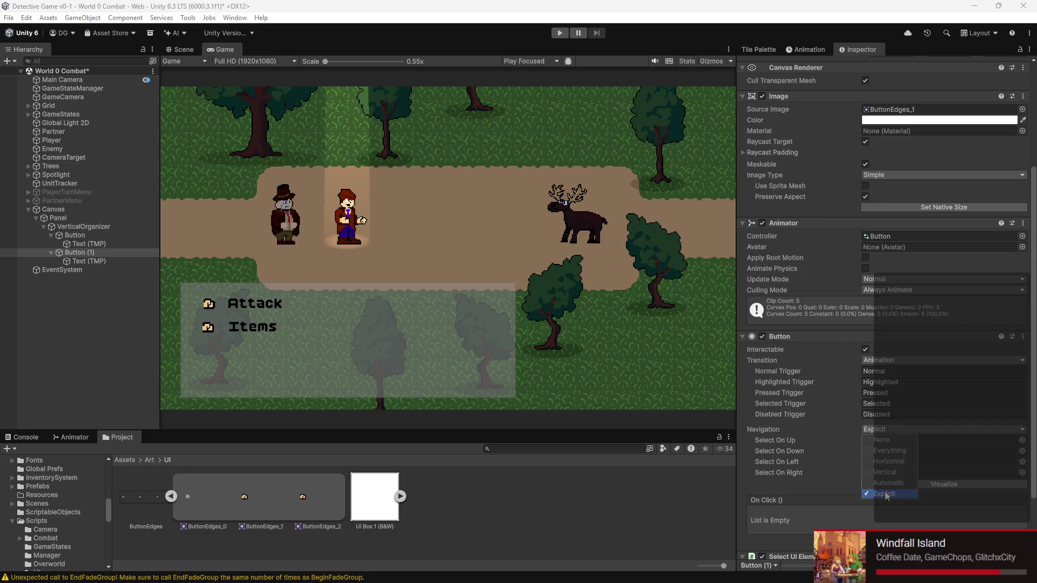
pyautogui.moveTo(76, 235)
pyautogui.mouseDown()
pyautogui.moveTo(319, 279)
pyautogui.moveTo(916, 457)
pyautogui.moveTo(886, 444)
pyautogui.mouseUp()
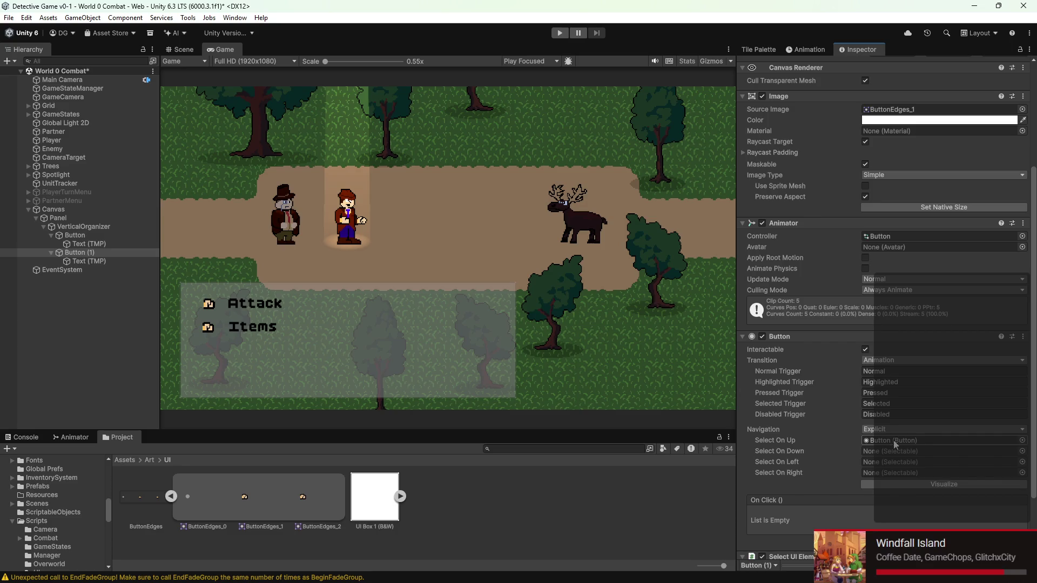
pyautogui.hotkey('ctrl', 's')
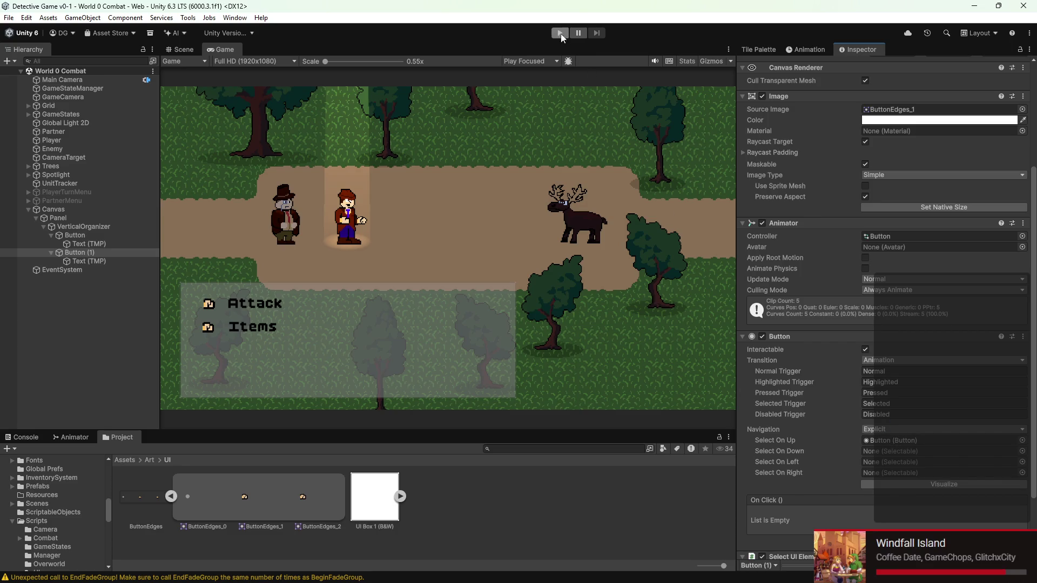
# - Play-test the Attack and Items menu briefly, then stop the game
pyautogui.click(559, 34)
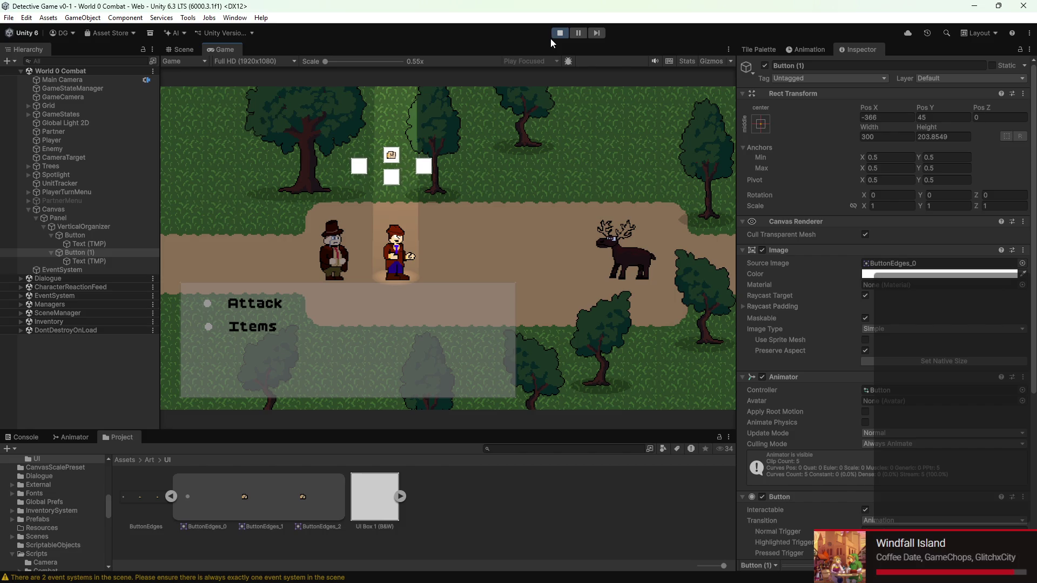
pyautogui.click(565, 33)
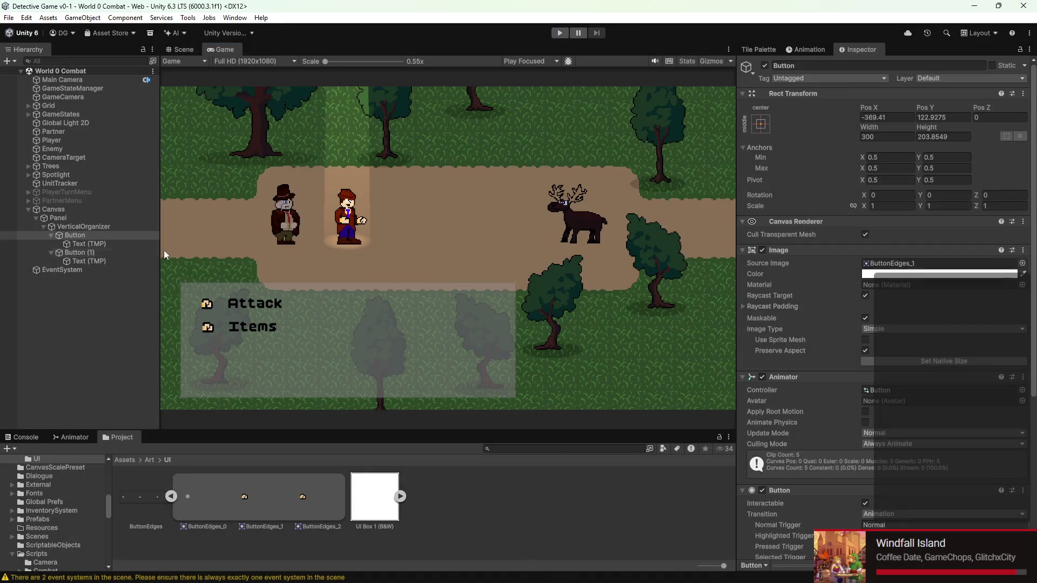
# - Make the Panel image opaque white and lower Pixels Per Unit Multiplier to 0.24 to show the border
pyautogui.click(86, 218)
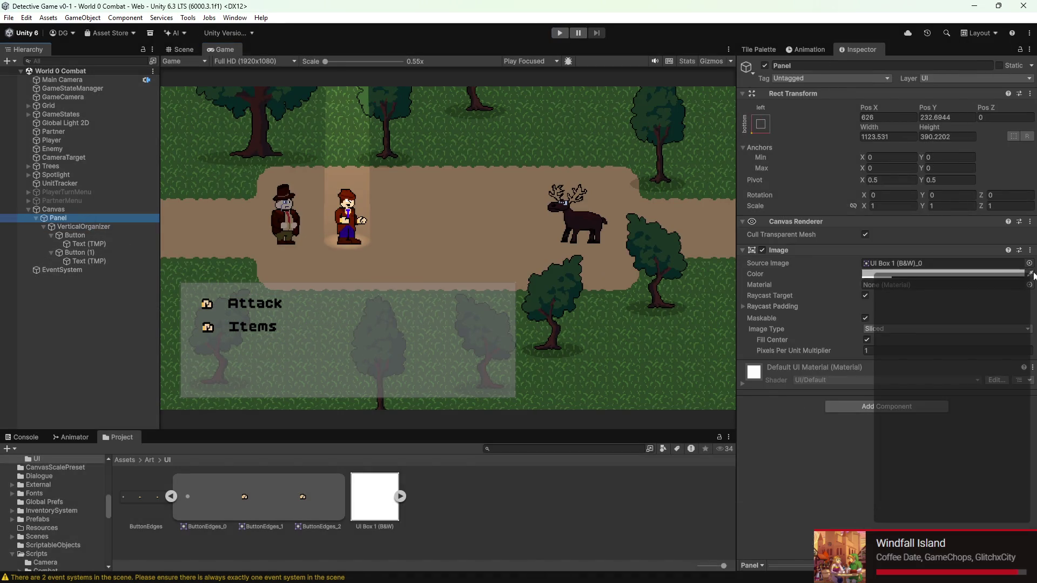
pyautogui.click(944, 273)
pyautogui.moveTo(946, 288)
pyautogui.mouseDown()
pyautogui.moveTo(977, 302)
pyautogui.moveTo(945, 288)
pyautogui.mouseUp()
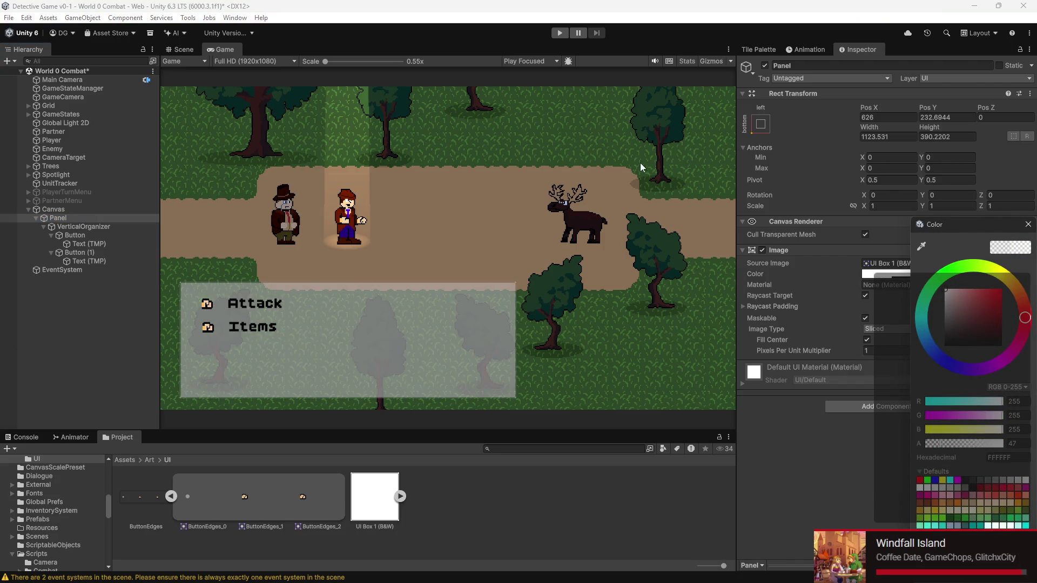
pyautogui.moveTo(964, 444); pyautogui.dragTo(1021, 457)
pyautogui.moveTo(840, 350)
pyautogui.mouseDown()
pyautogui.moveTo(828, 349)
pyautogui.moveTo(855, 332)
pyautogui.mouseUp()
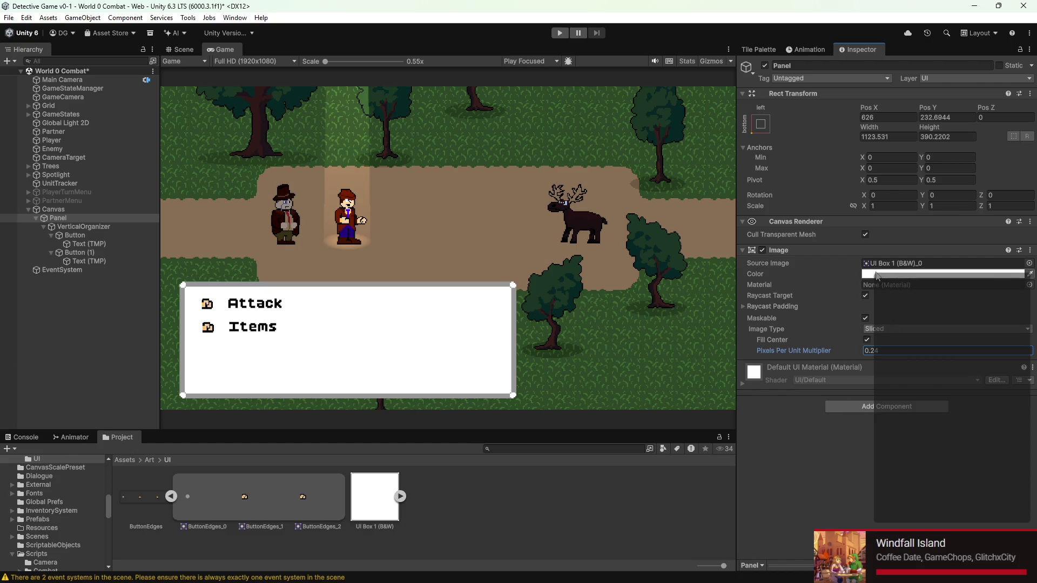
# - Tint the Panel light grey D2D2D2 at alpha 166 and save the scene
pyautogui.click(875, 277)
pyautogui.moveTo(910, 291)
pyautogui.mouseDown()
pyautogui.moveTo(896, 319)
pyautogui.moveTo(928, 316)
pyautogui.moveTo(927, 303)
pyautogui.moveTo(910, 312)
pyautogui.mouseUp()
pyautogui.moveTo(981, 299); pyautogui.dragTo(933, 307)
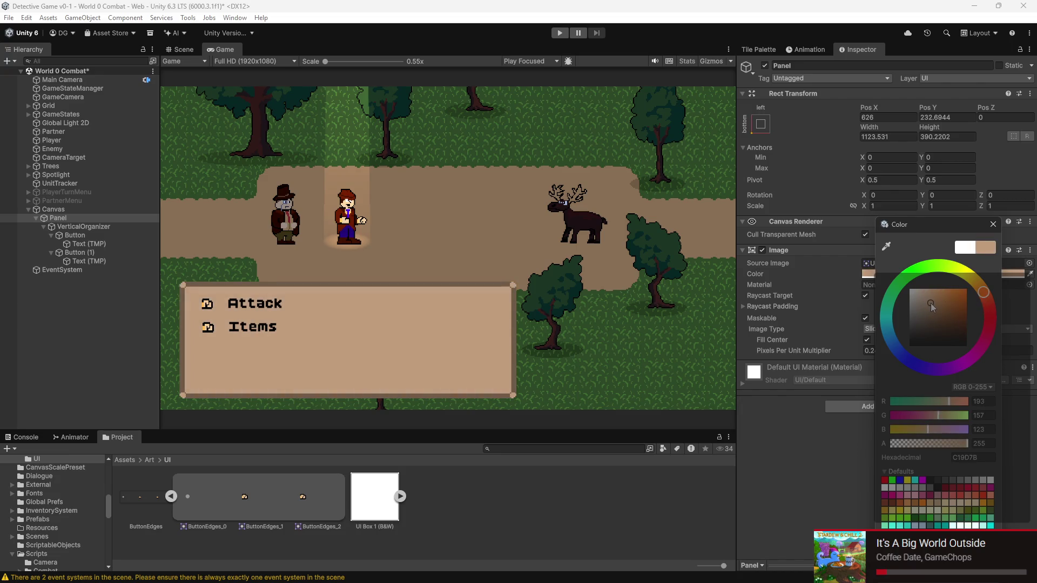
pyautogui.click(785, 422)
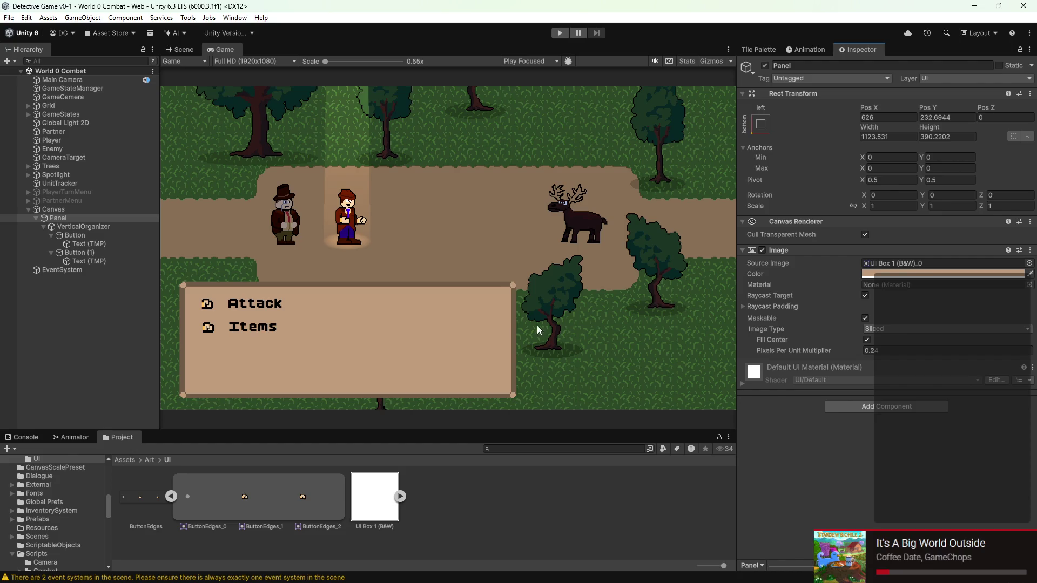
pyautogui.click(928, 274)
pyautogui.moveTo(955, 298)
pyautogui.mouseDown()
pyautogui.moveTo(948, 313)
pyautogui.moveTo(946, 296)
pyautogui.moveTo(948, 309)
pyautogui.moveTo(895, 264)
pyautogui.moveTo(878, 316)
pyautogui.moveTo(881, 303)
pyautogui.mouseUp()
pyautogui.moveTo(981, 444); pyautogui.dragTo(976, 446)
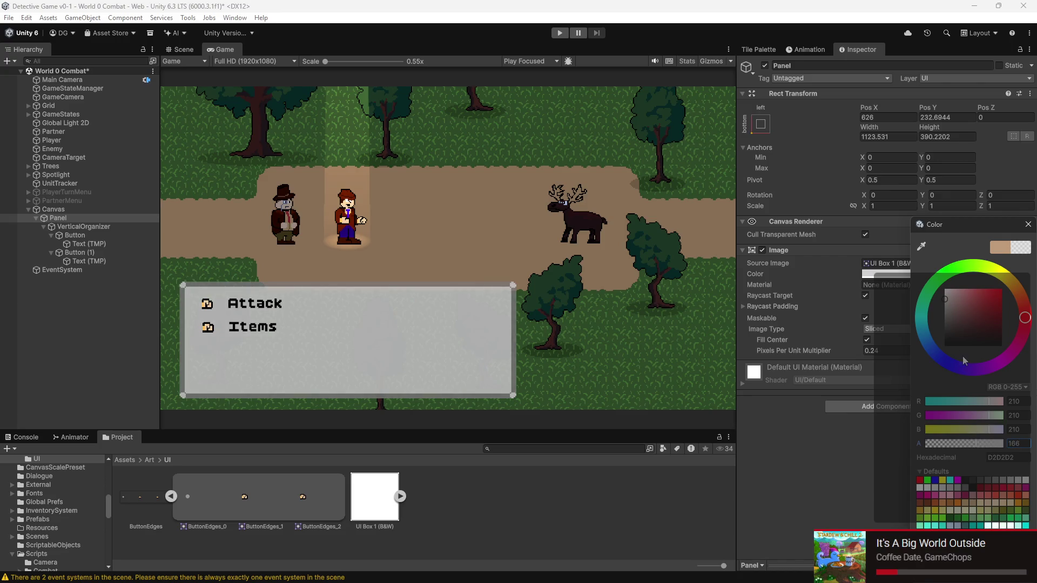
pyautogui.hotkey('ctrl', 's')
pyautogui.click(821, 426)
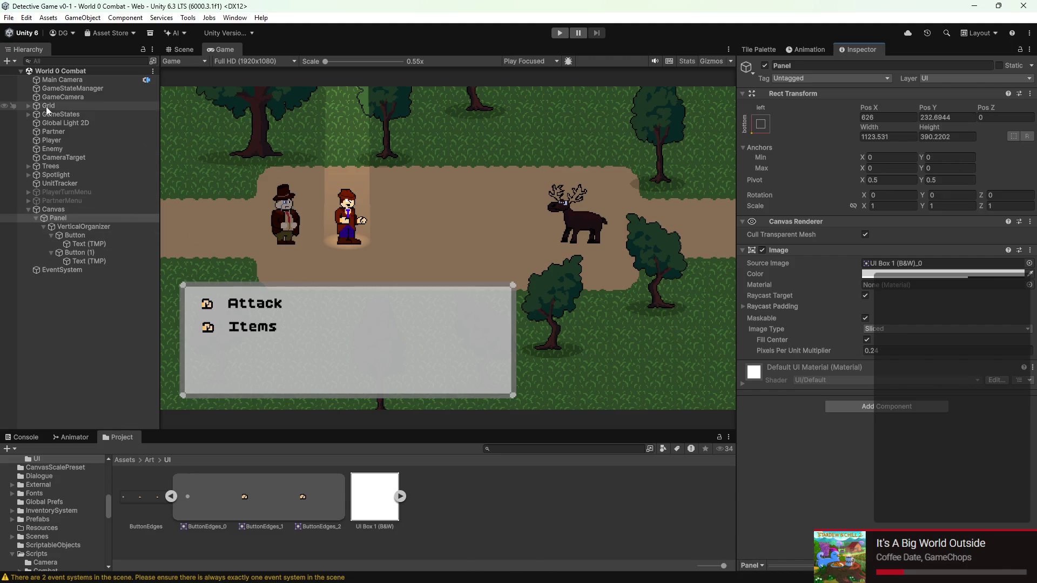
# - Select PlayerTurn under GameStates and open its PlayerTurnGameState.cs script in Visual Studio Code
pyautogui.click(29, 114)
pyautogui.click(75, 133)
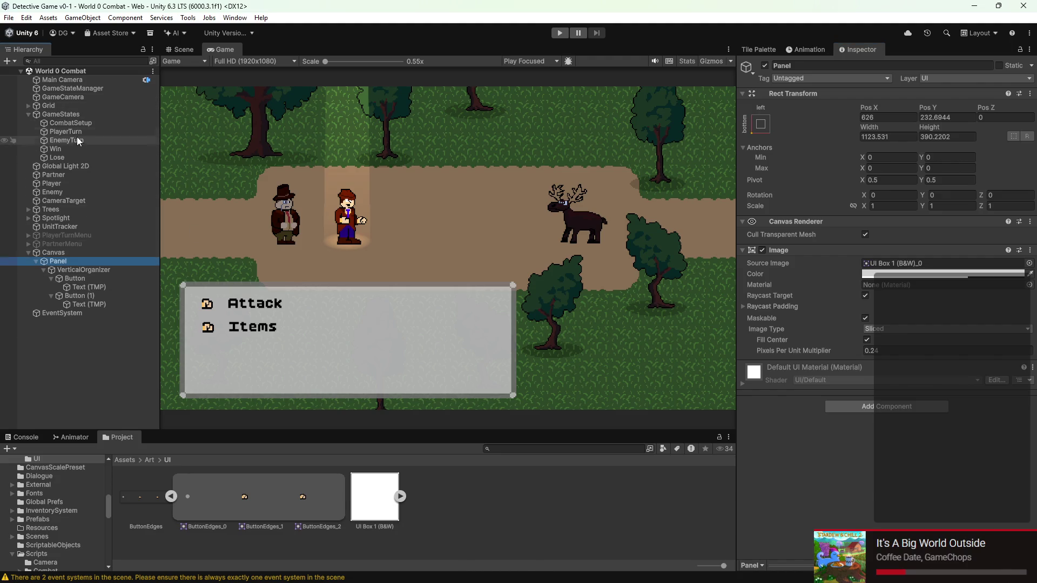
pyautogui.doubleClick(933, 159)
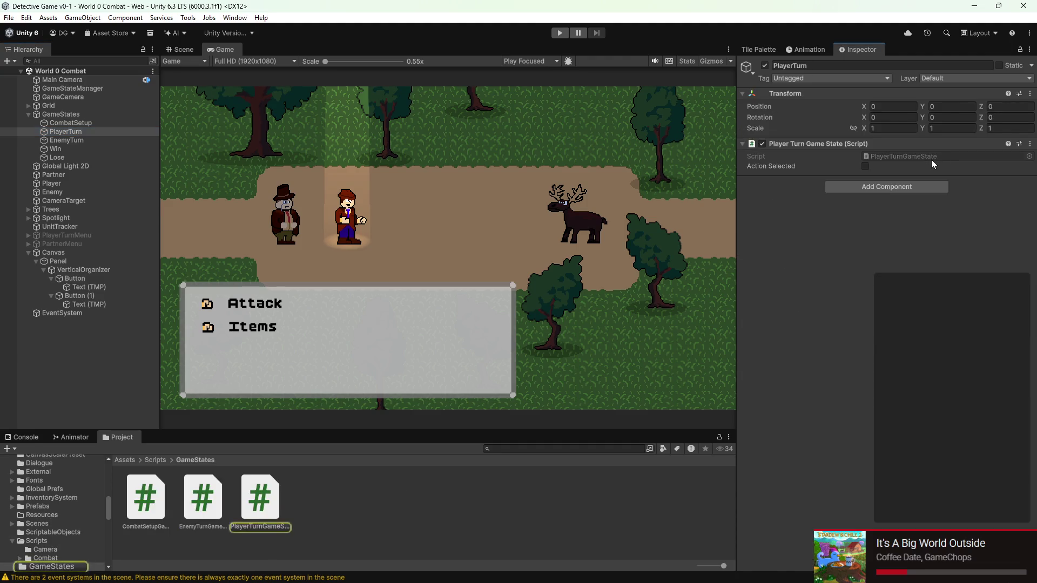
pyautogui.scroll(-1, 410, 189)
pyautogui.scroll(1, 447, 178)
pyautogui.scroll(-10, 450, 174)
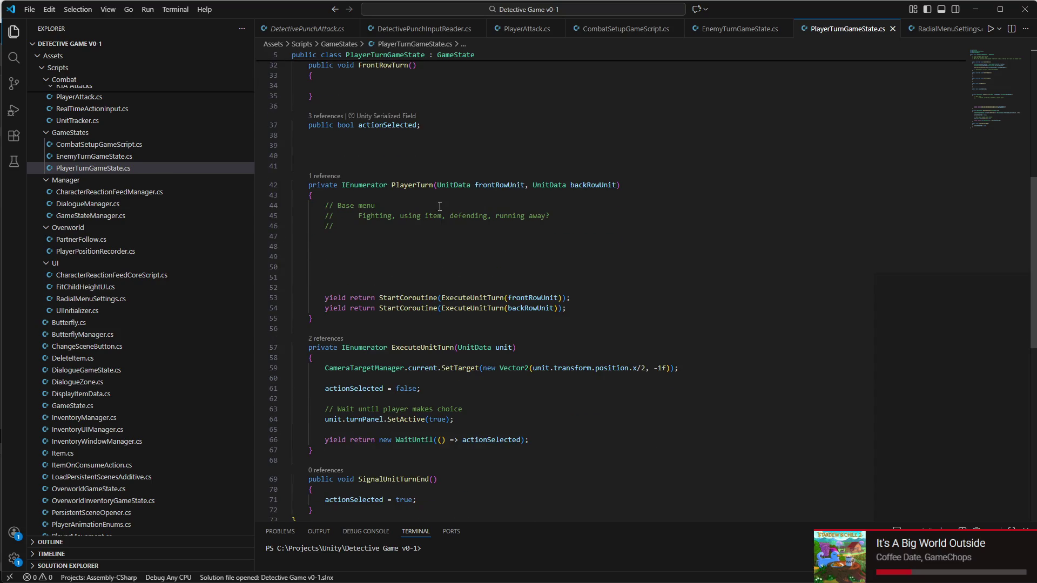
pyautogui.click(372, 206)
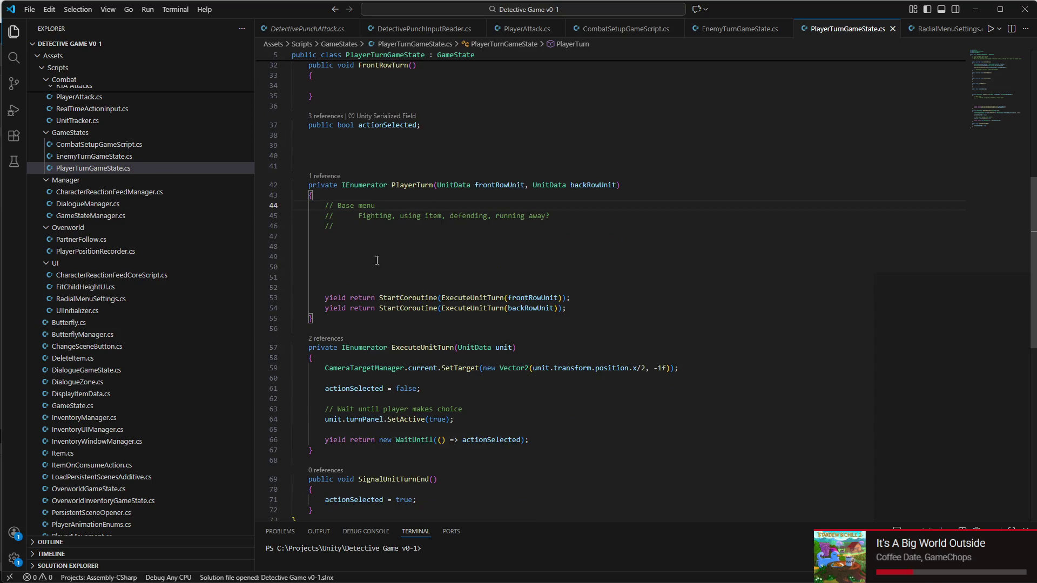
pyautogui.scroll(-3, 378, 273)
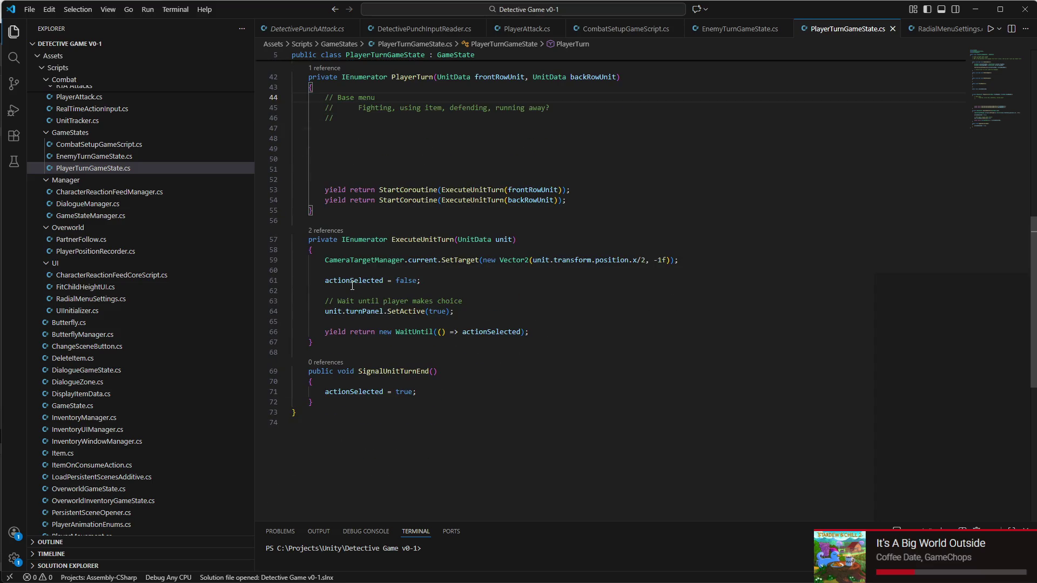
pyautogui.scroll(2, 352, 286)
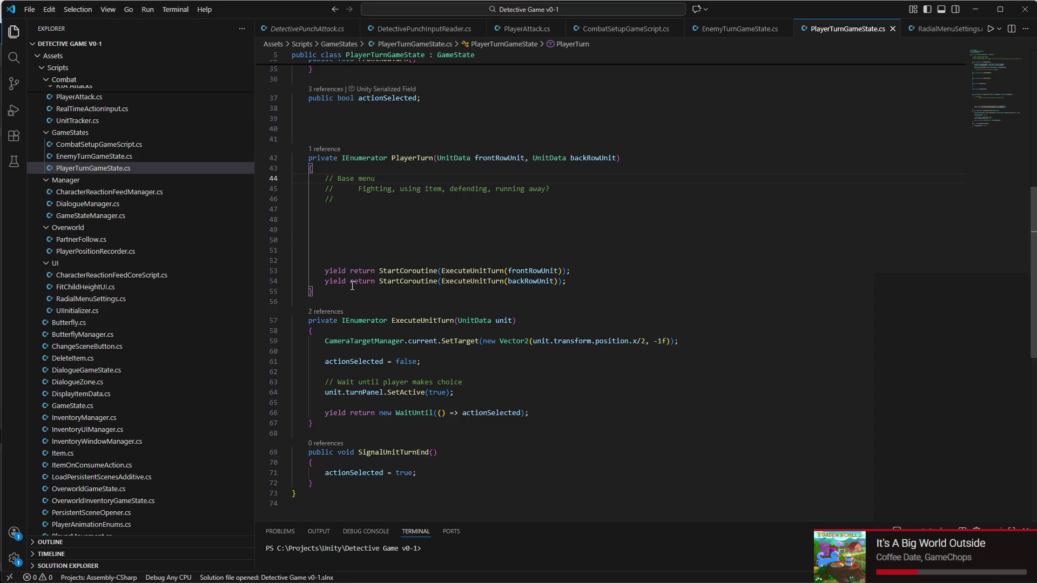
pyautogui.click(460, 262)
pyautogui.scroll(10, 464, 248)
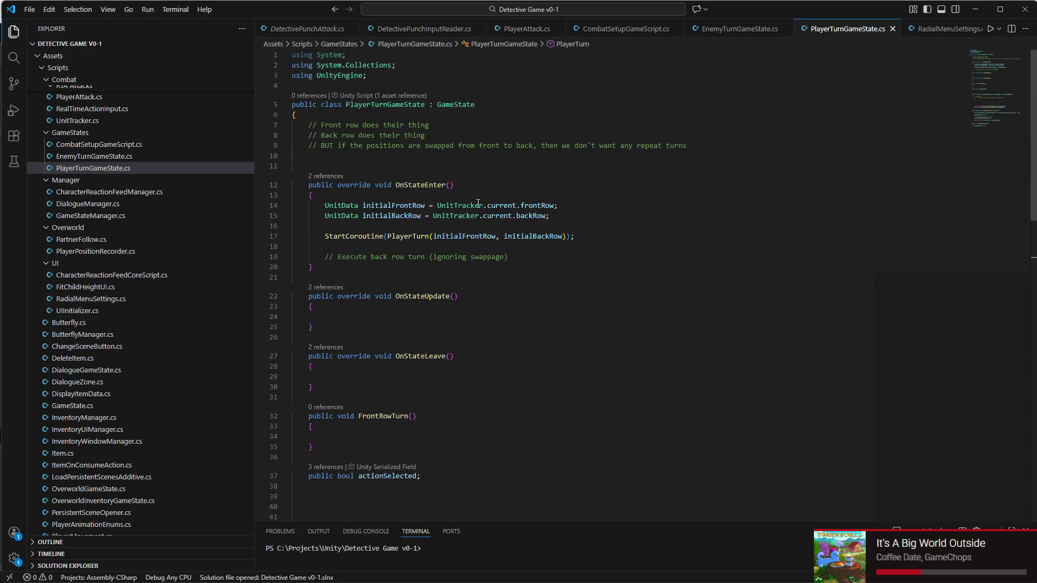
pyautogui.click(483, 165)
pyautogui.click(488, 156)
pyautogui.press('Tab')
pyautogui.scroll(-15, 386, 86)
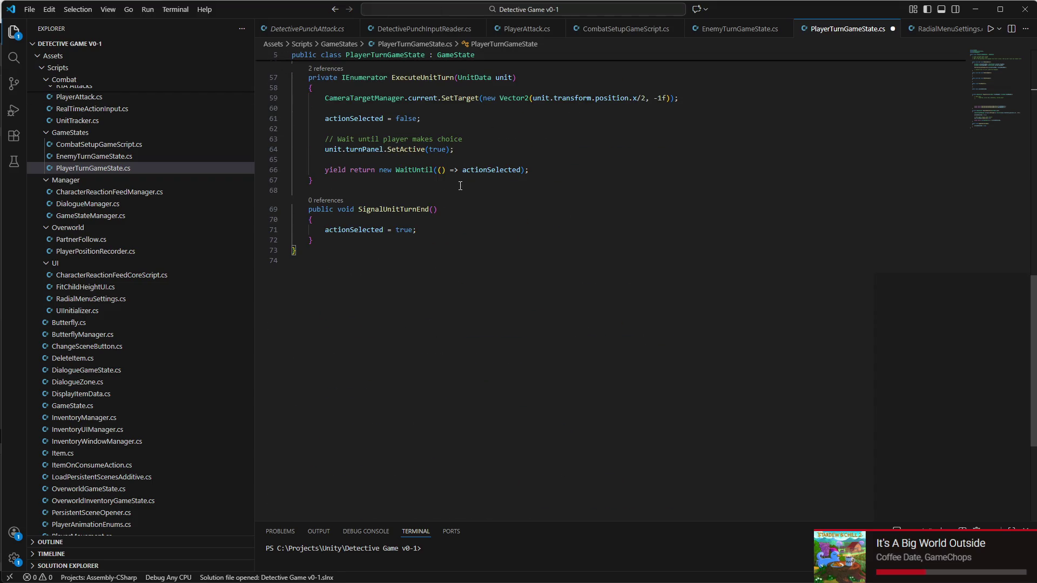
pyautogui.scroll(6, 415, 255)
pyautogui.tripleClick(421, 286)
pyautogui.moveTo(421, 287); pyautogui.dragTo(436, 349)
pyautogui.scroll(10, 466, 339)
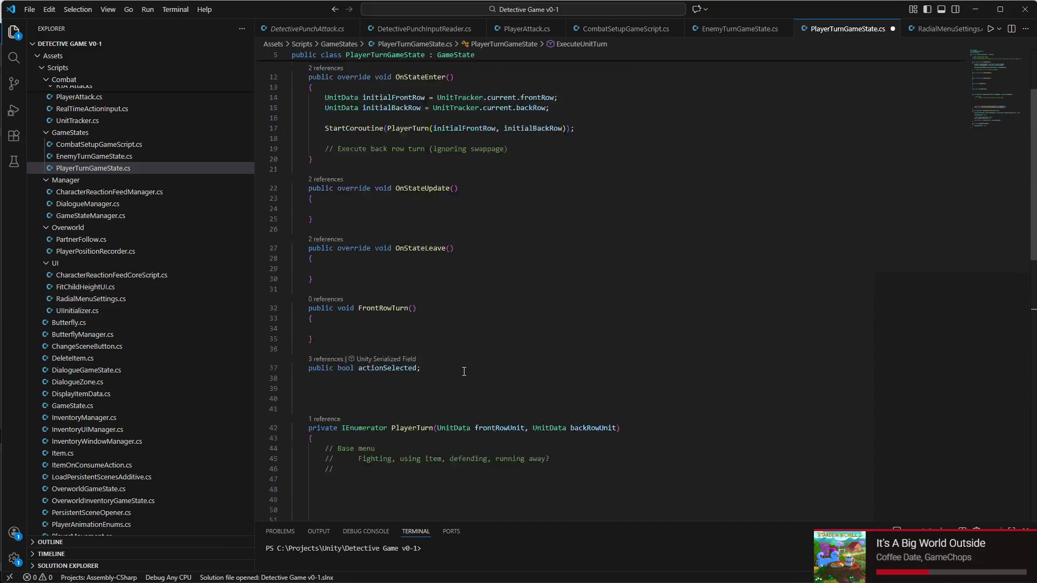
pyautogui.click(436, 161)
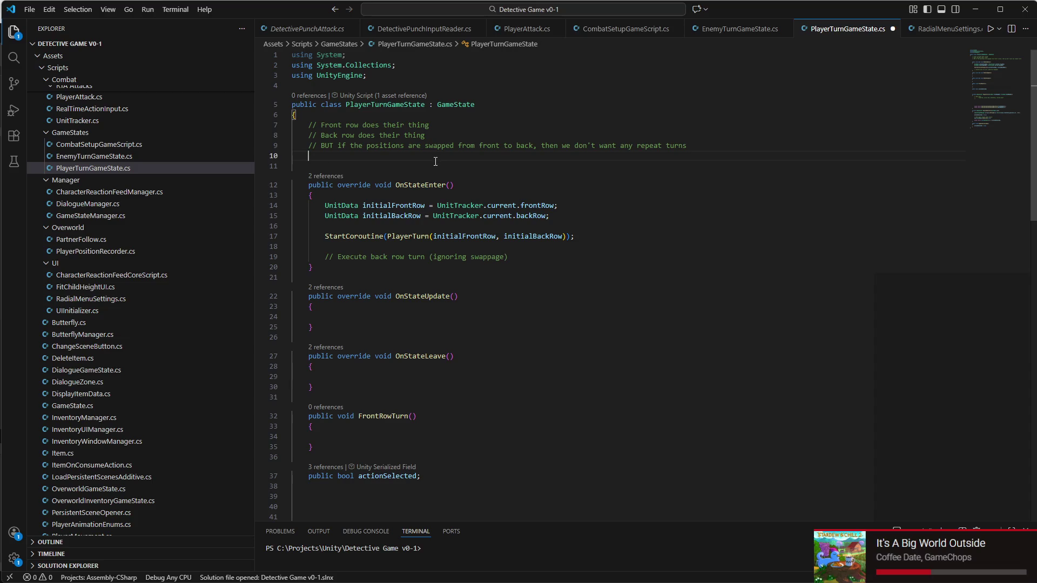
# - Add '[SerializeField] private GameObject rootPlayerTurnMenu;' on line 11 and save the script
pyautogui.press('Return')
pyautogui.write('[ser')
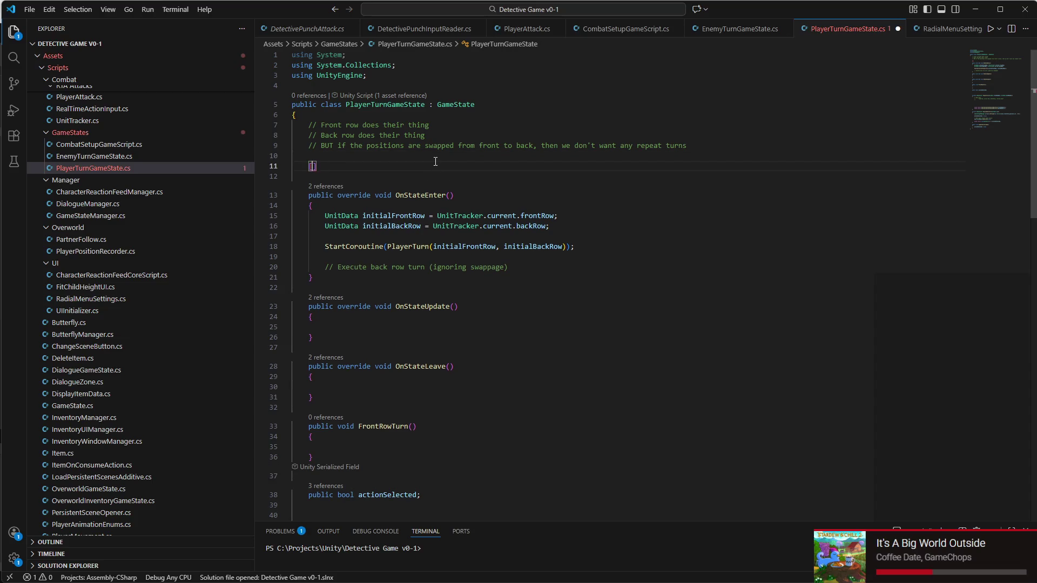
pyautogui.press('BackSpace')
pyautogui.press('BackSpace')
pyautogui.press('BackSpace')
pyautogui.write('Serialize')
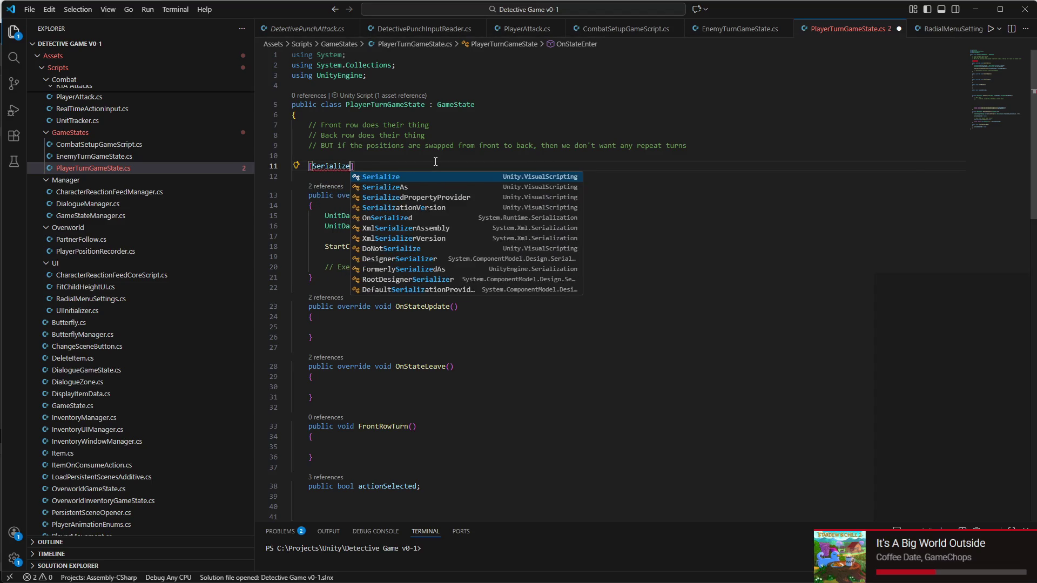
pyautogui.write('Field] ')
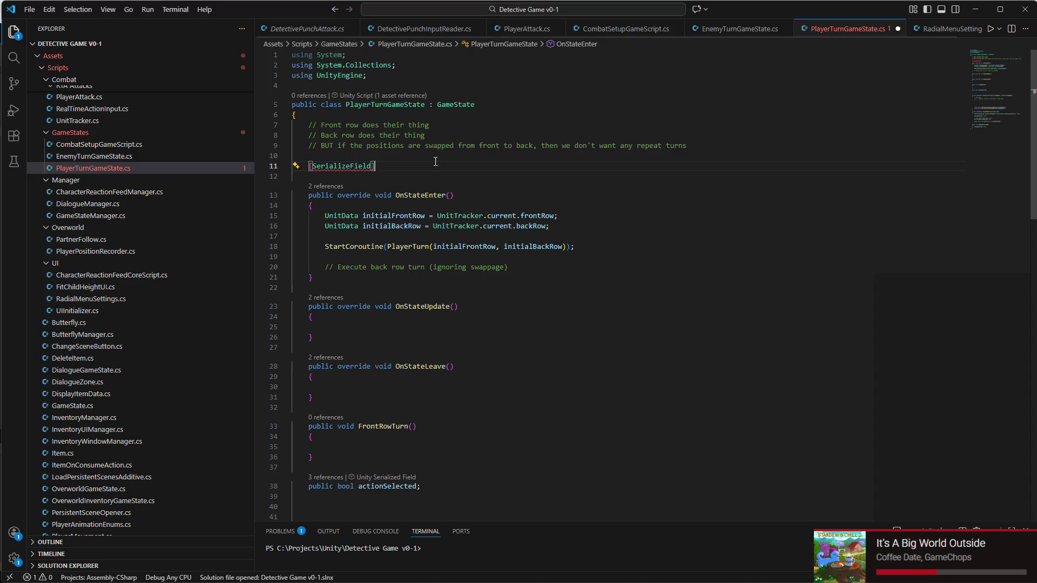
pyautogui.write('private ')
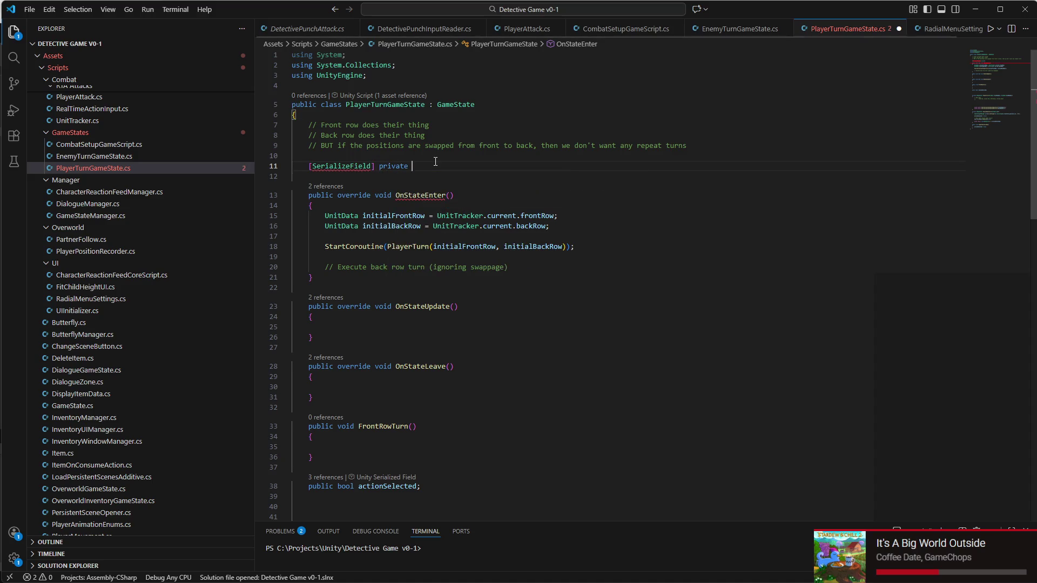
pyautogui.write('GameObject ')
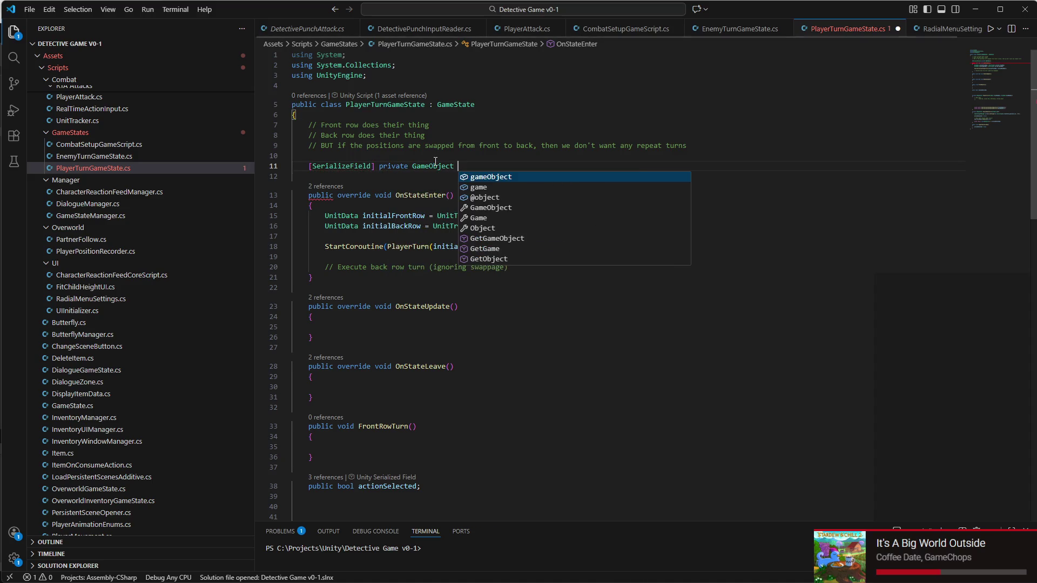
pyautogui.write('main')
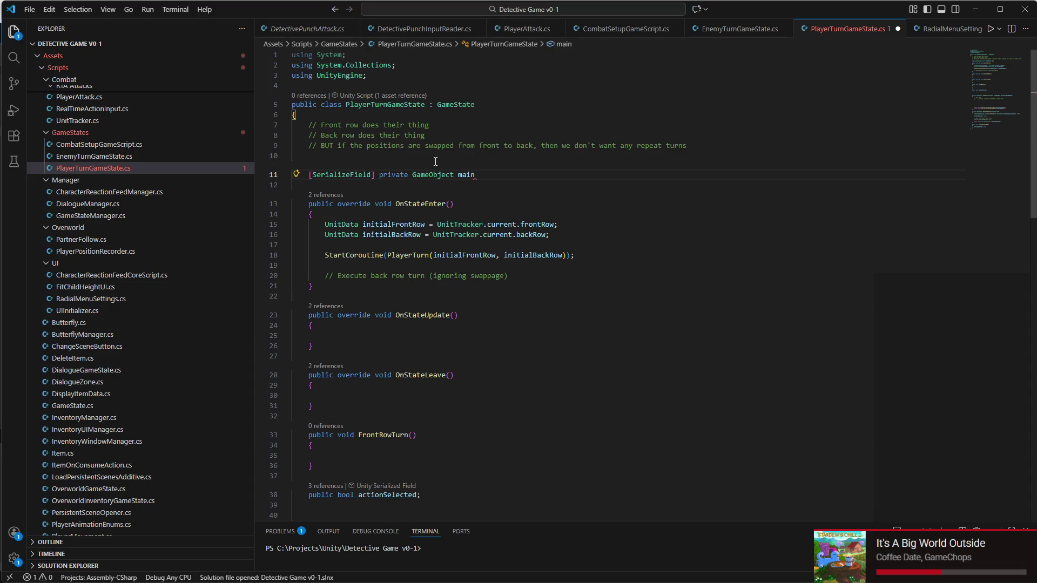
pyautogui.write('Ma')
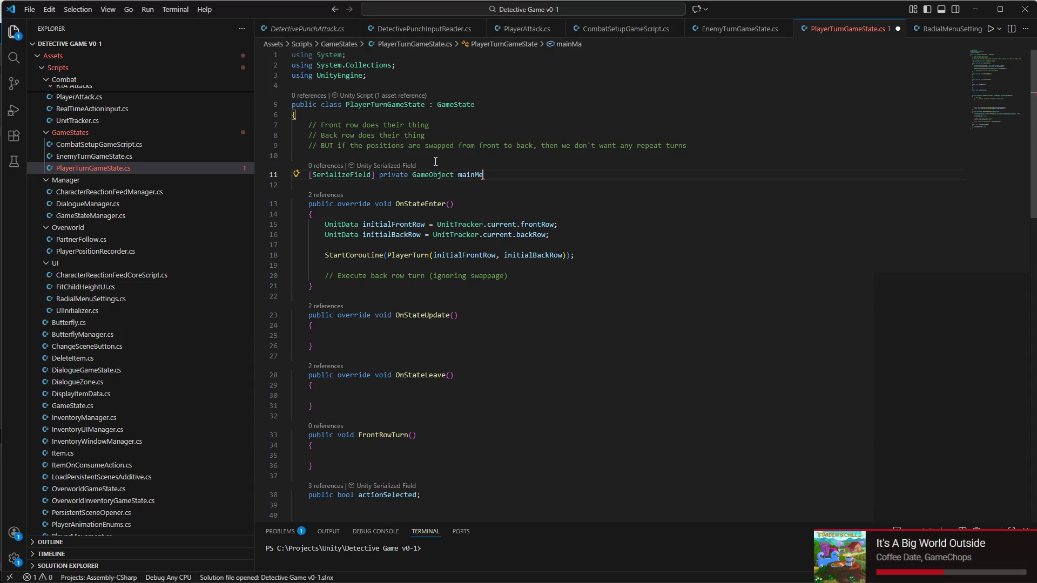
pyautogui.write(';')
pyautogui.press('Left')
pyautogui.press('Left')
pyautogui.press('Left')
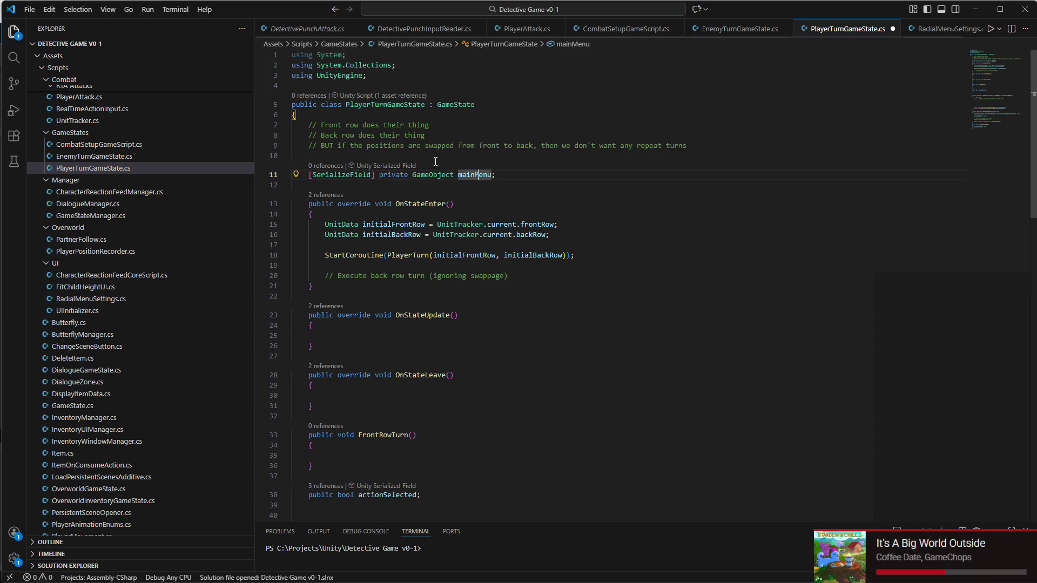
pyautogui.press('BackSpace')
pyautogui.press('BackSpace')
pyautogui.press('BackSpace')
pyautogui.write('rootPl')
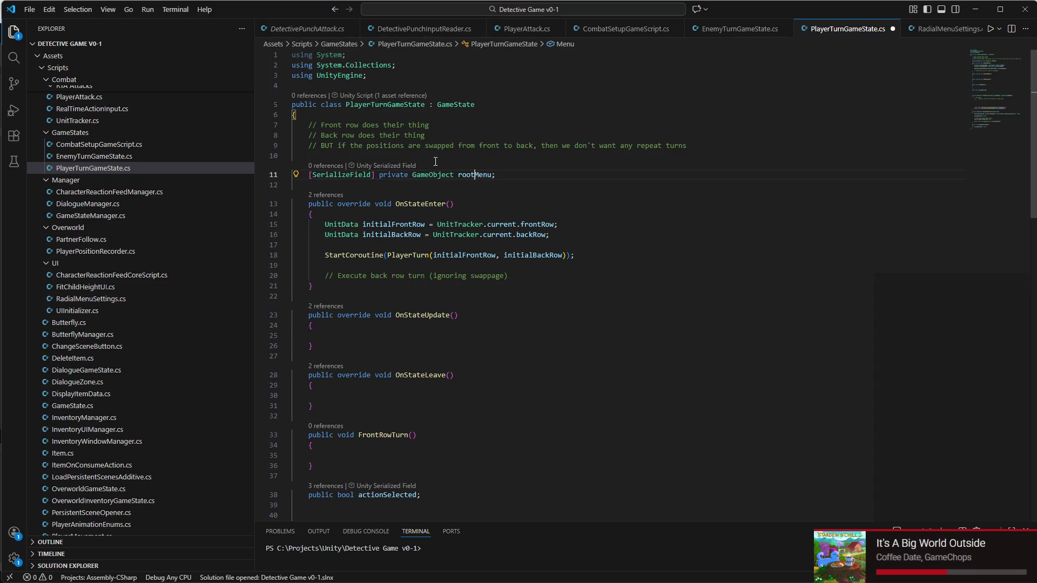
pyautogui.write('ayerTurn')
pyautogui.hotkey('ctrl', 's')
# - Place an indented cursor on line 52 inside the PlayerTurn coroutine
pyautogui.scroll(-5, 435, 205)
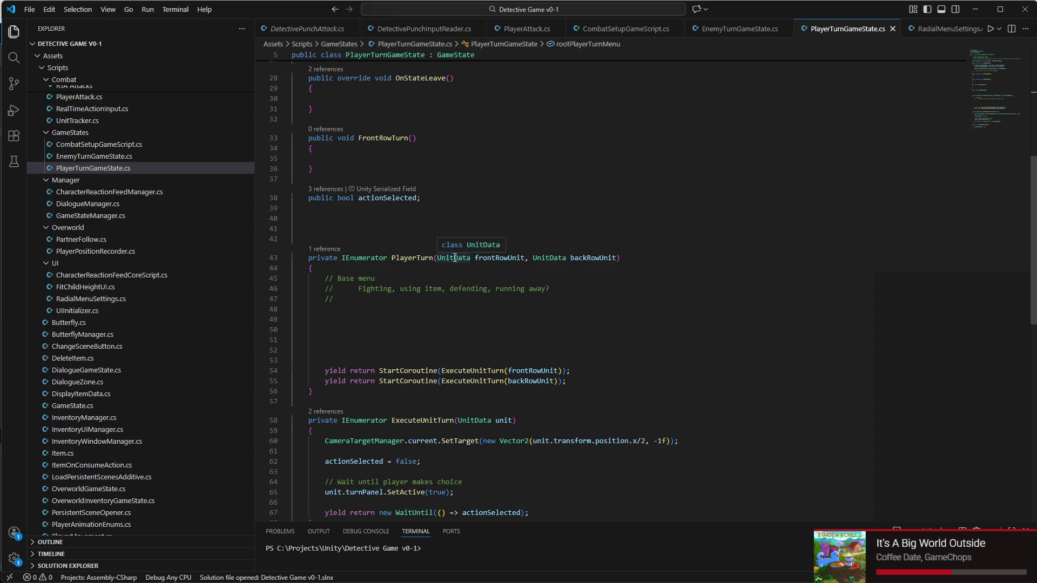
pyautogui.scroll(-3, 454, 257)
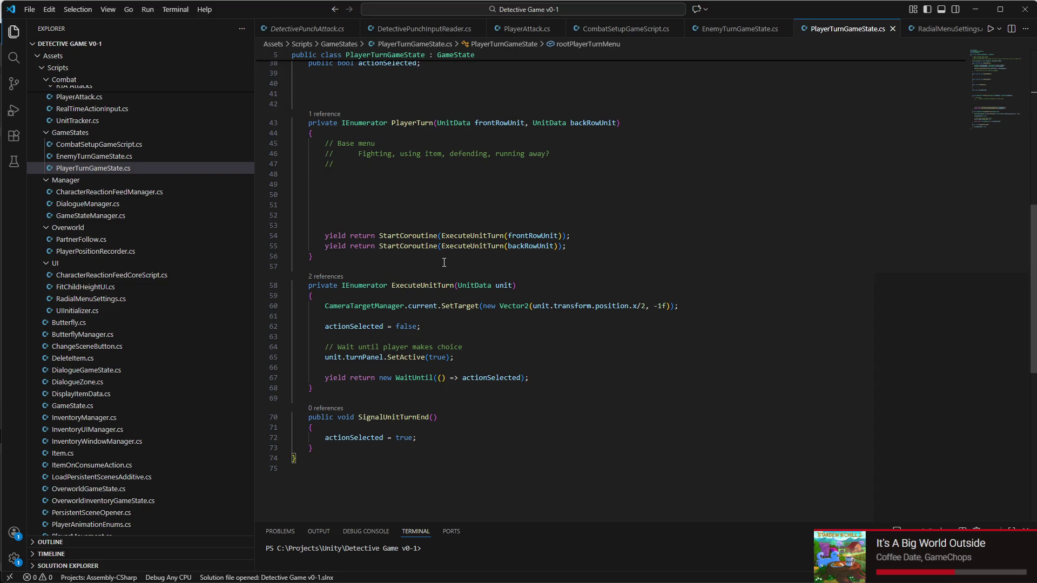
pyautogui.click(406, 206)
pyautogui.press('Tab')
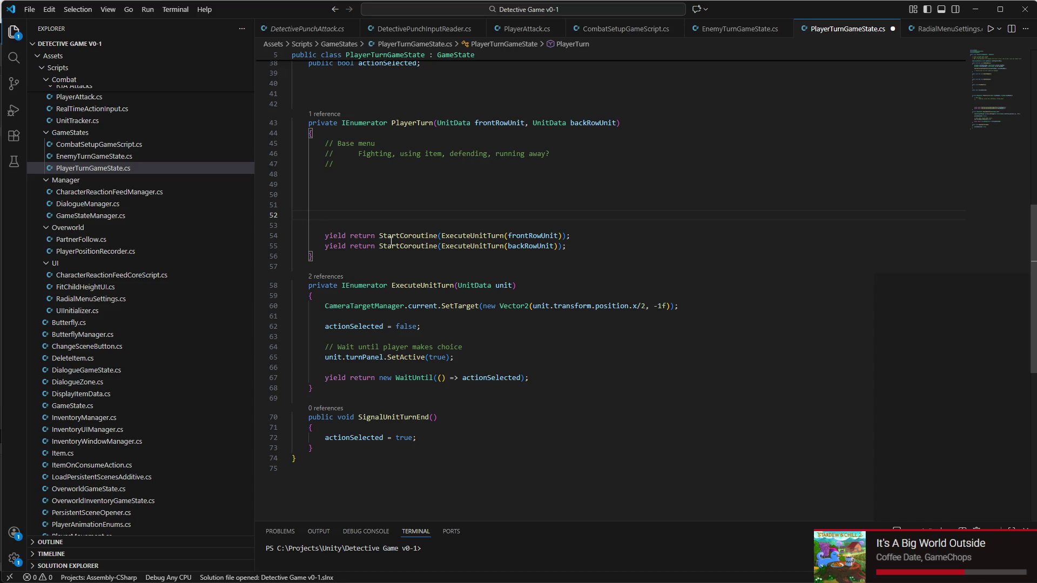
# - Add 'rootPlayerTurnMenu.SetActive(true);' to the PlayerTurn coroutine
pyautogui.write('root')
pyautogui.press('Tab')
pyautogui.write('.set')
pyautogui.press('Tab')
pyautogui.write('(true')
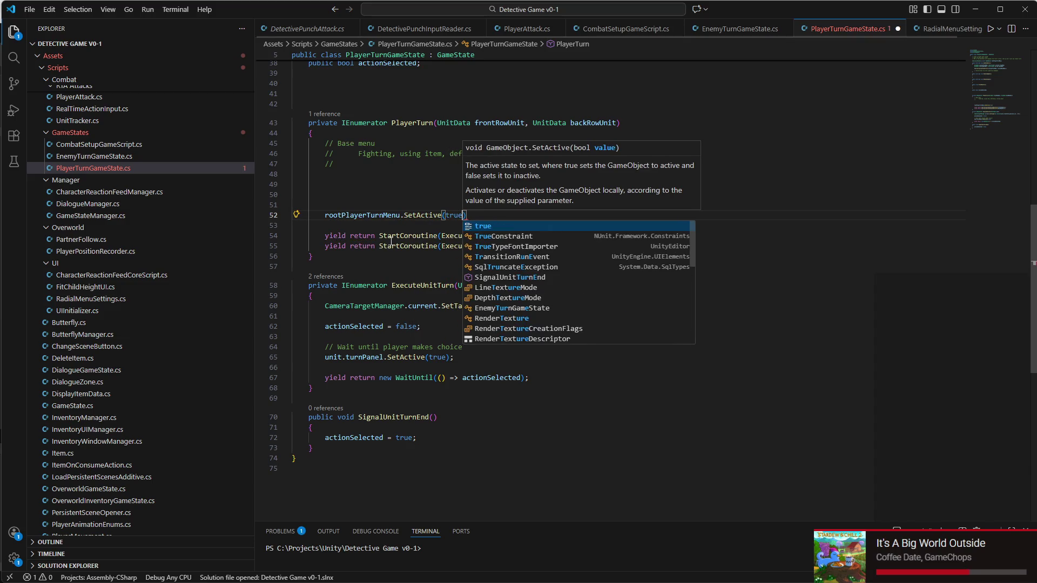
pyautogui.press('Escape')
pyautogui.write(');')
pyautogui.press('Return')
# - Add 'yield return new WaitUntil(() => actionSelected);' below it and save the script
pyautogui.write('yield return new ')
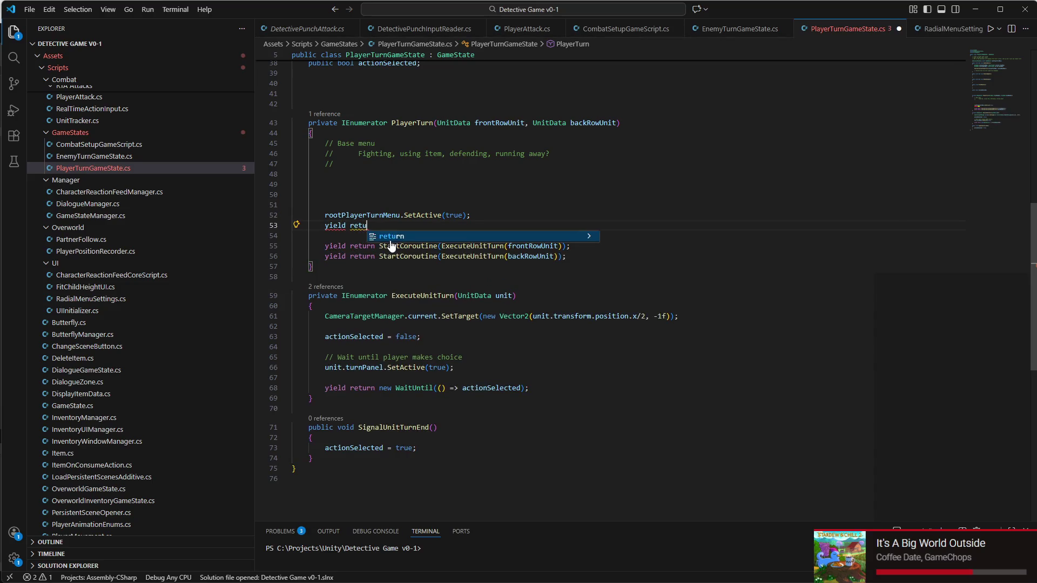
pyautogui.write('Wai')
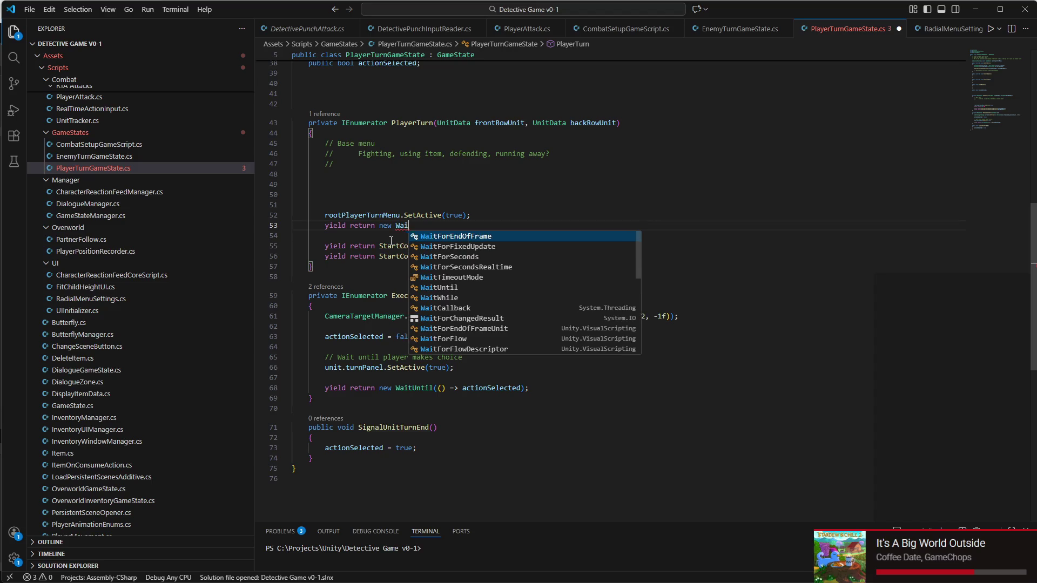
pyautogui.write('tUntil(')
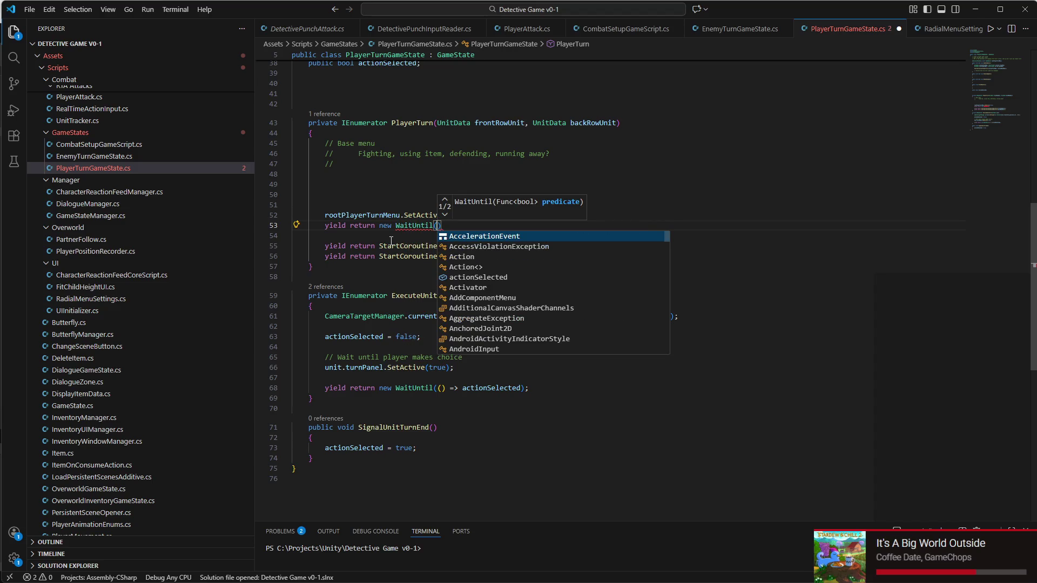
pyautogui.write('A')
pyautogui.press('Tab')
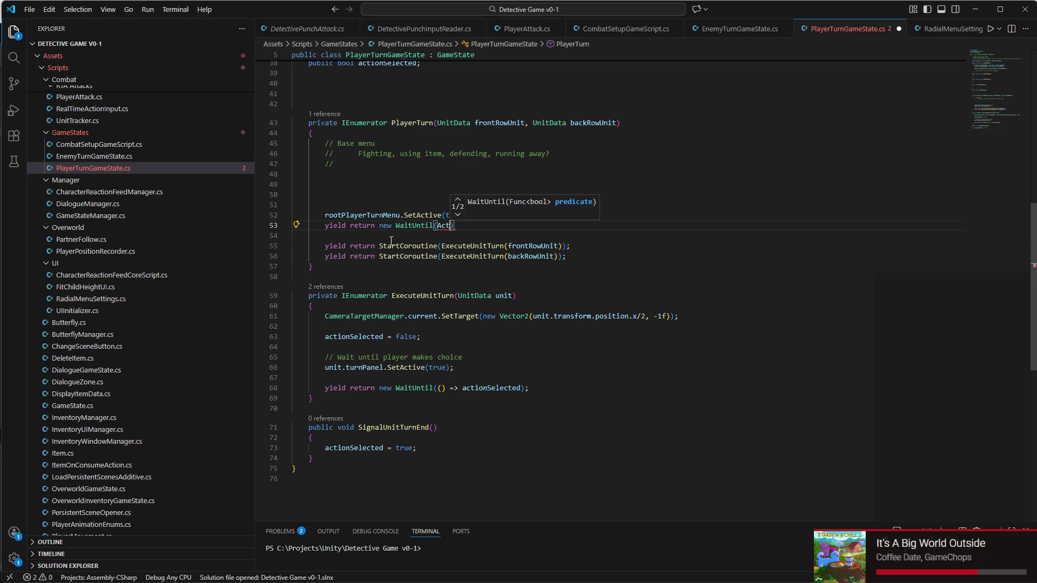
pyautogui.hotkey('ctrl', 'space')
pyautogui.press('Escape')
pyautogui.press('BackSpace')
pyautogui.press('BackSpace')
pyautogui.press('BackSpace')
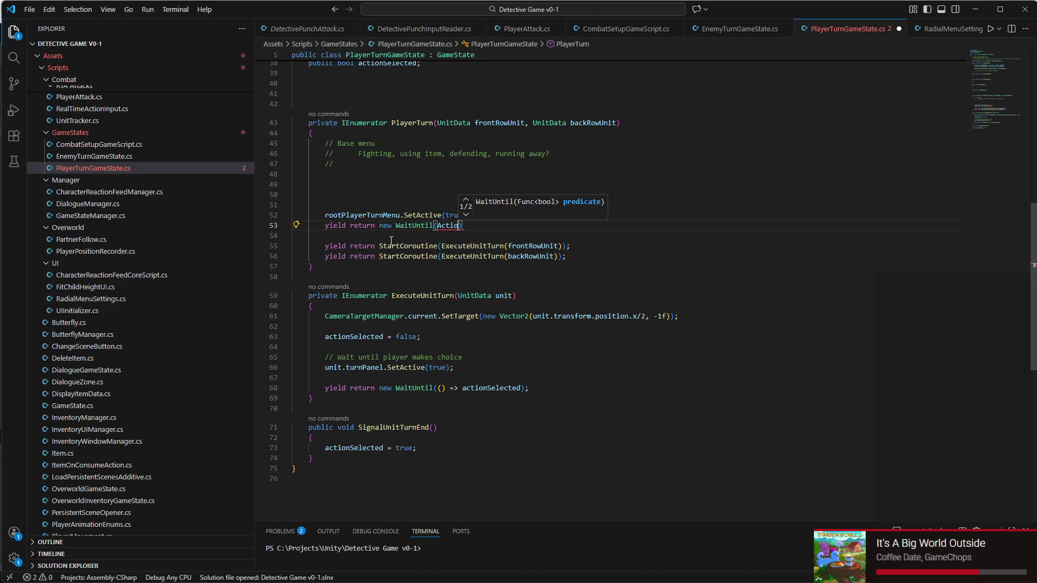
pyautogui.write('ac')
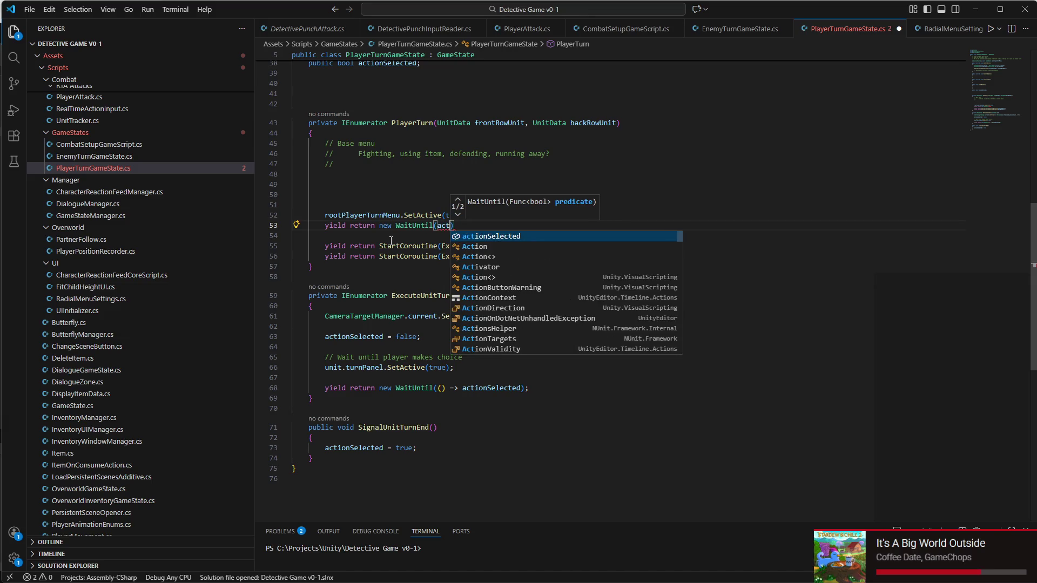
pyautogui.press('Tab')
pyautogui.press('Escape')
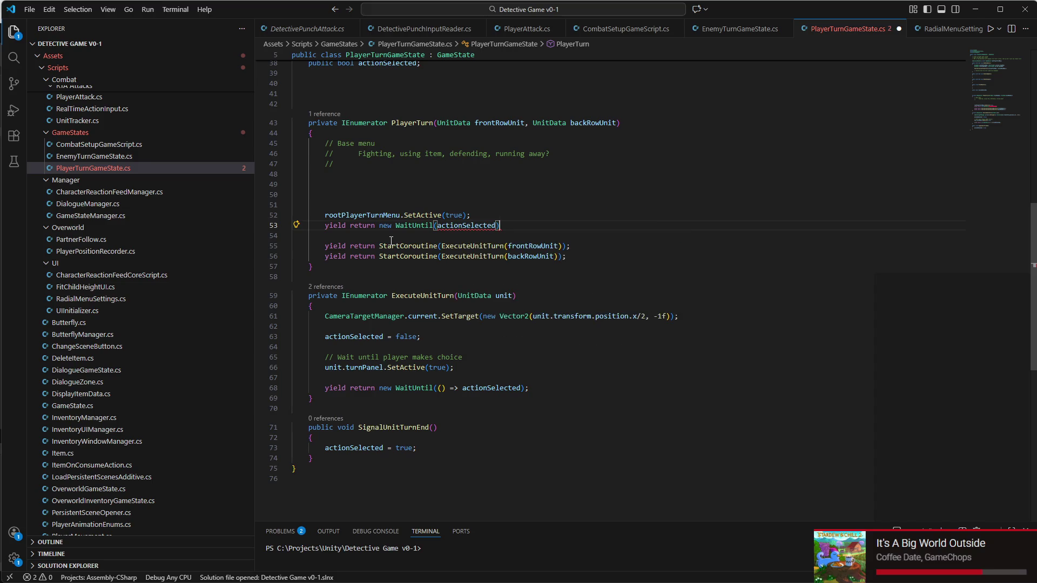
pyautogui.press('End')
pyautogui.write(';')
pyautogui.moveTo(471, 226)
pyautogui.click(438, 226)
pyautogui.write('() ')
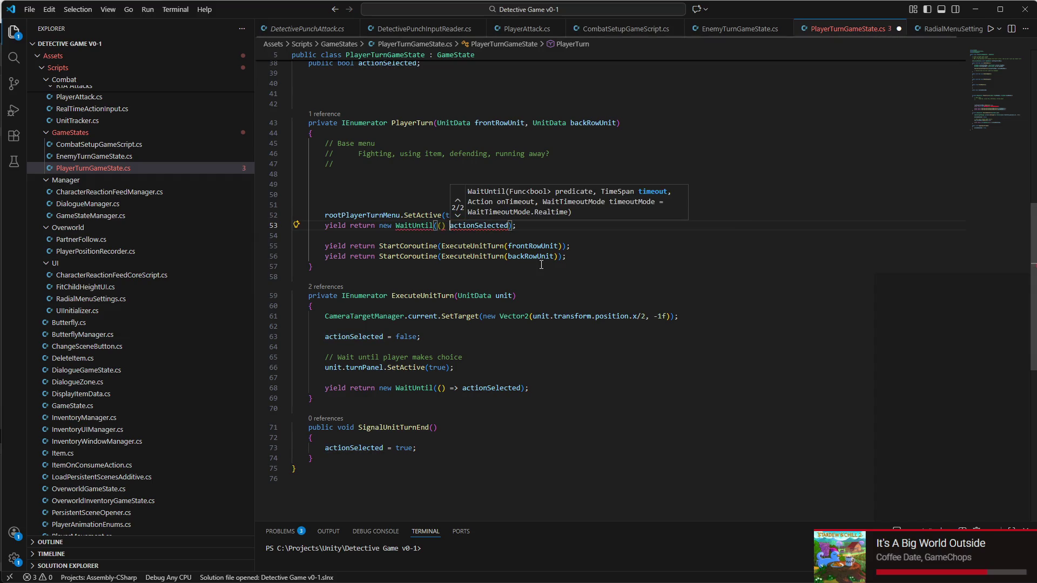
pyautogui.write('=>')
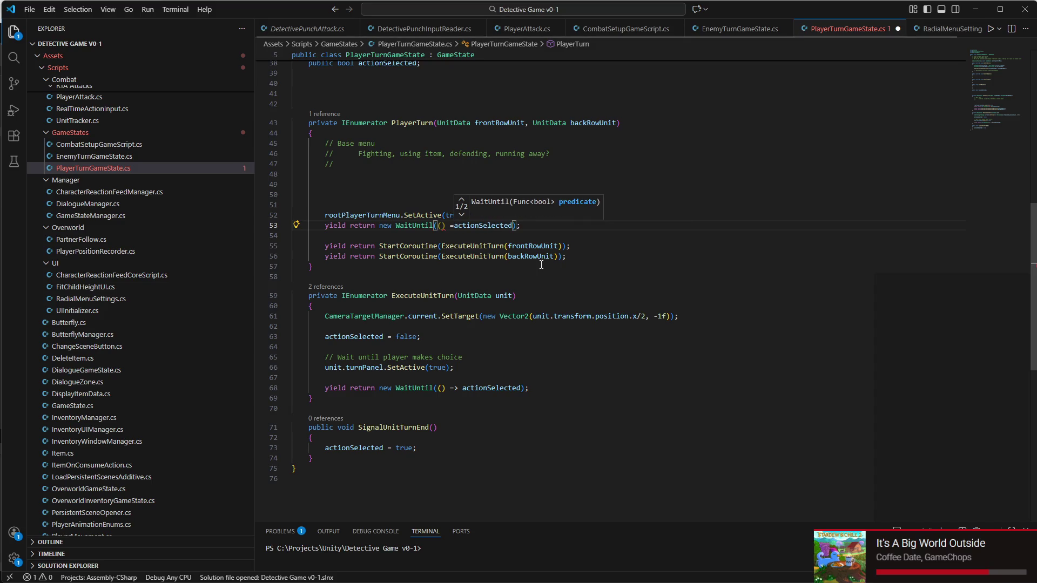
pyautogui.hotkey('ctrl', 's')
# - Insert 'actionSelected = false;' on line 51 above the SetActive call
pyautogui.scroll(3, 541, 264)
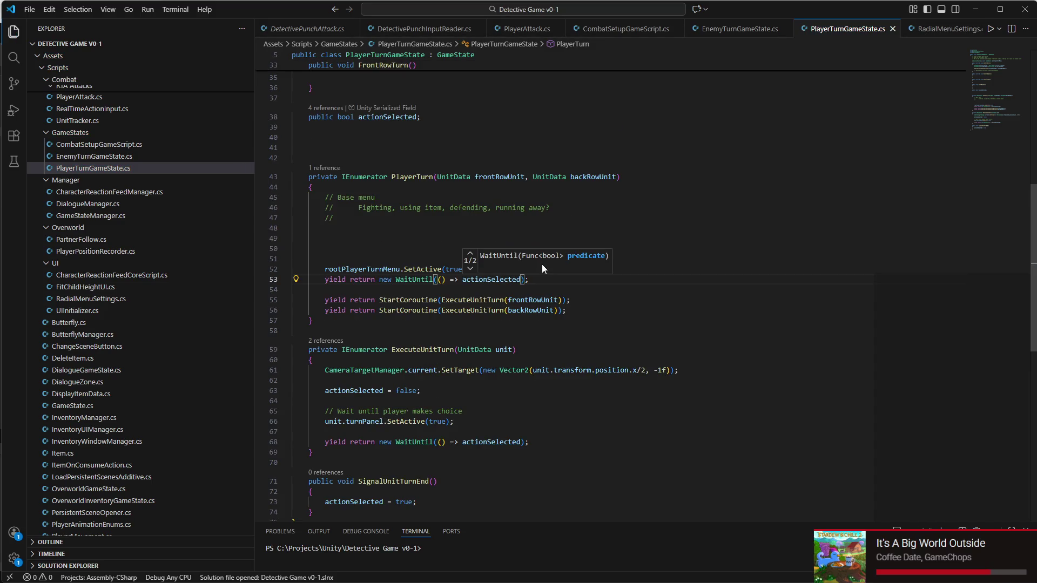
pyautogui.scroll(2, 561, 340)
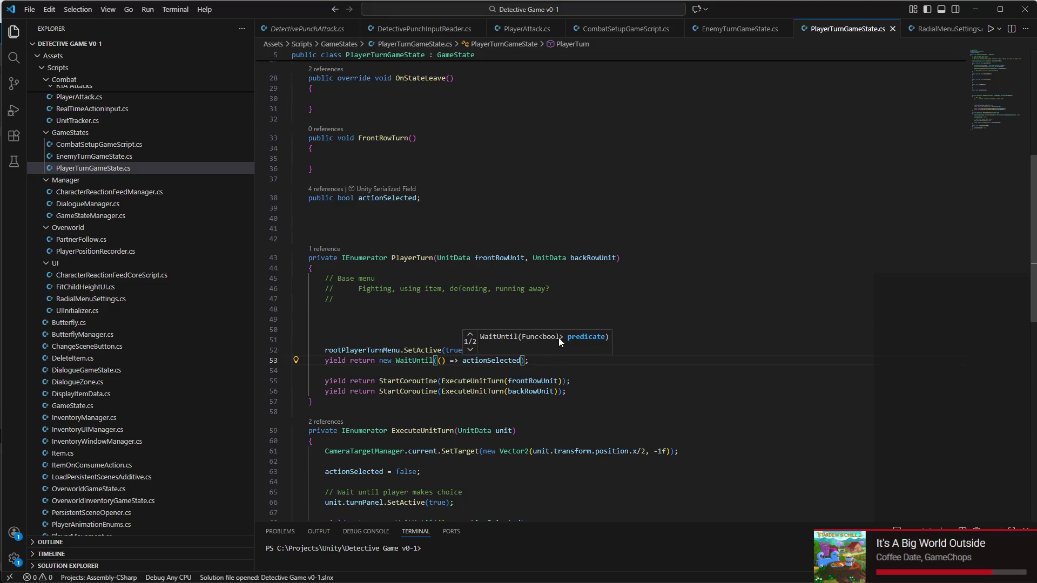
pyautogui.click(383, 367)
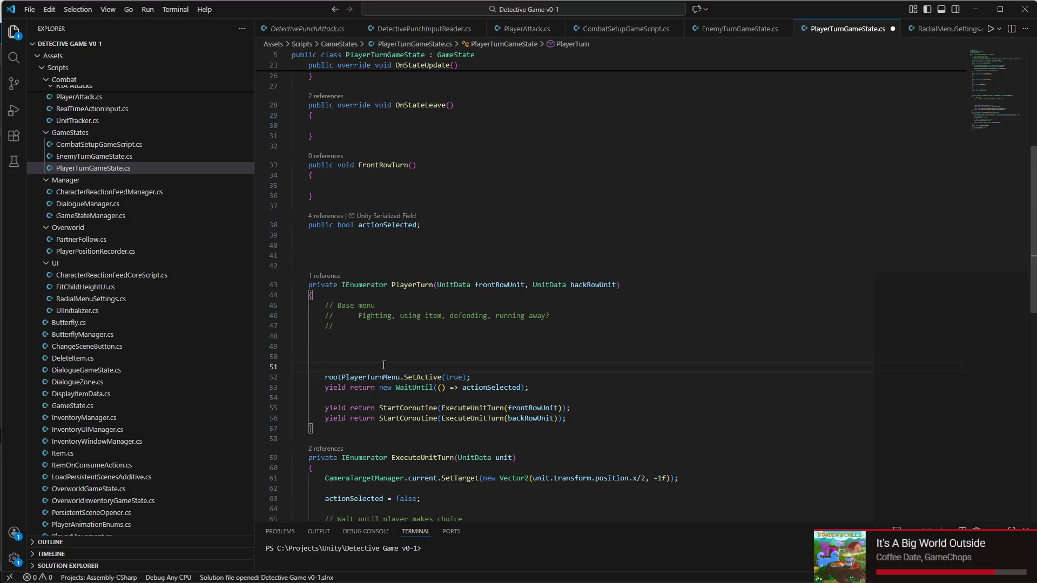
pyautogui.write('Actionse')
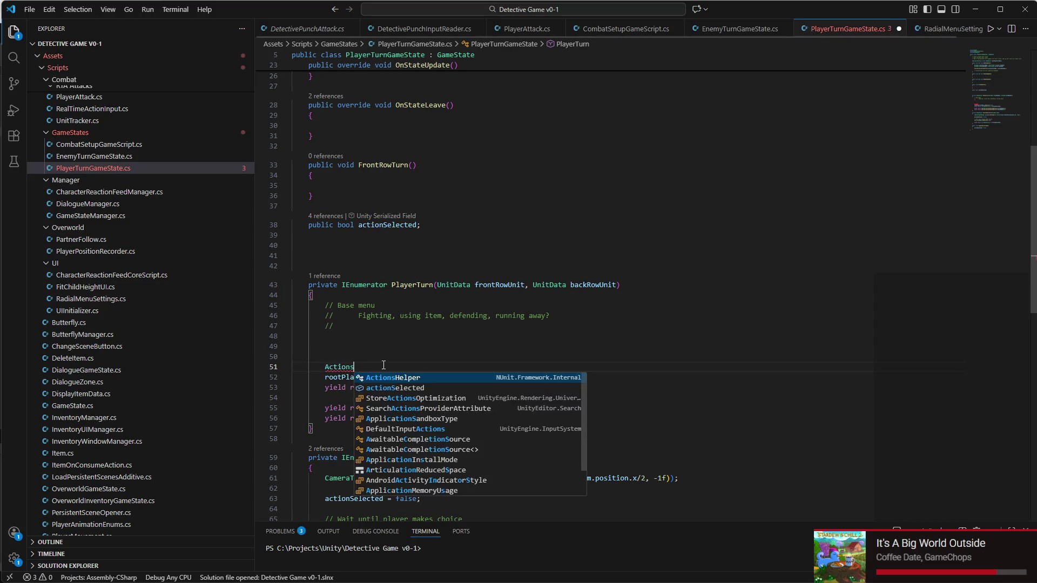
pyautogui.press('Tab')
pyautogui.write('= false;')
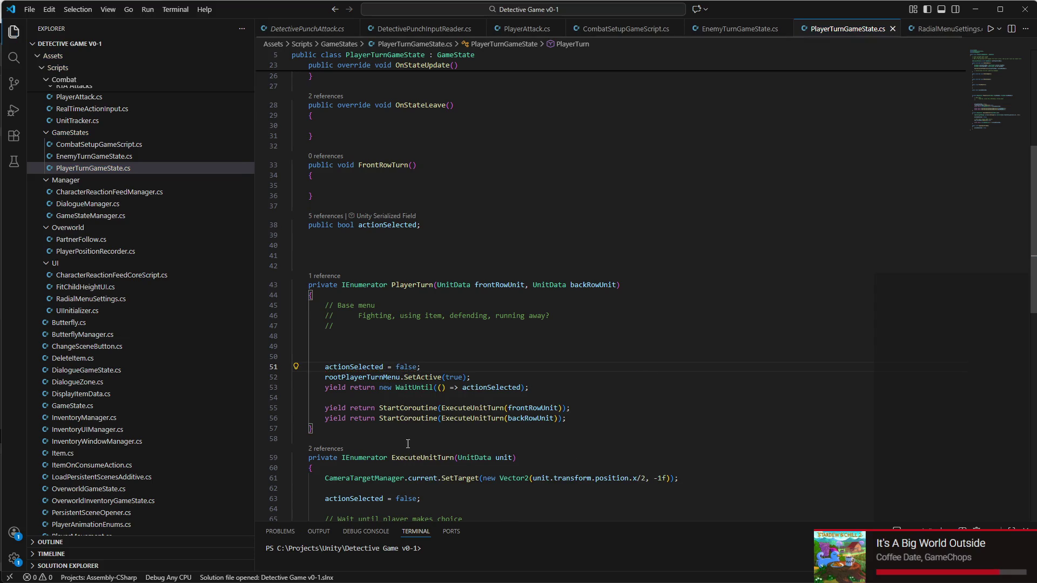
# - Back in Unity, briefly play-test the scene, then delete the extra EventSystem from the Hierarchy
pyautogui.moveTo(756, 581)
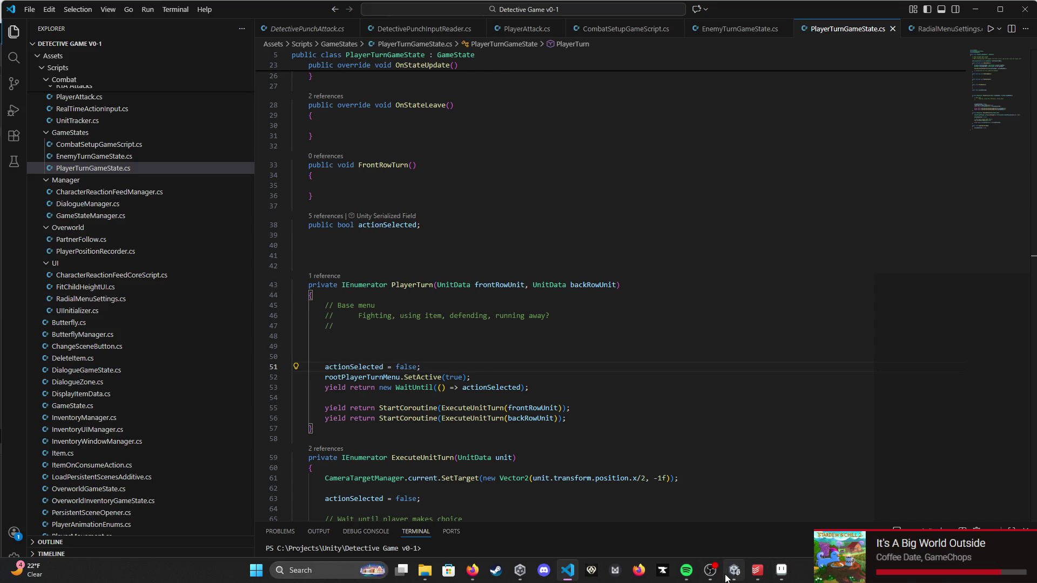
pyautogui.click(758, 575)
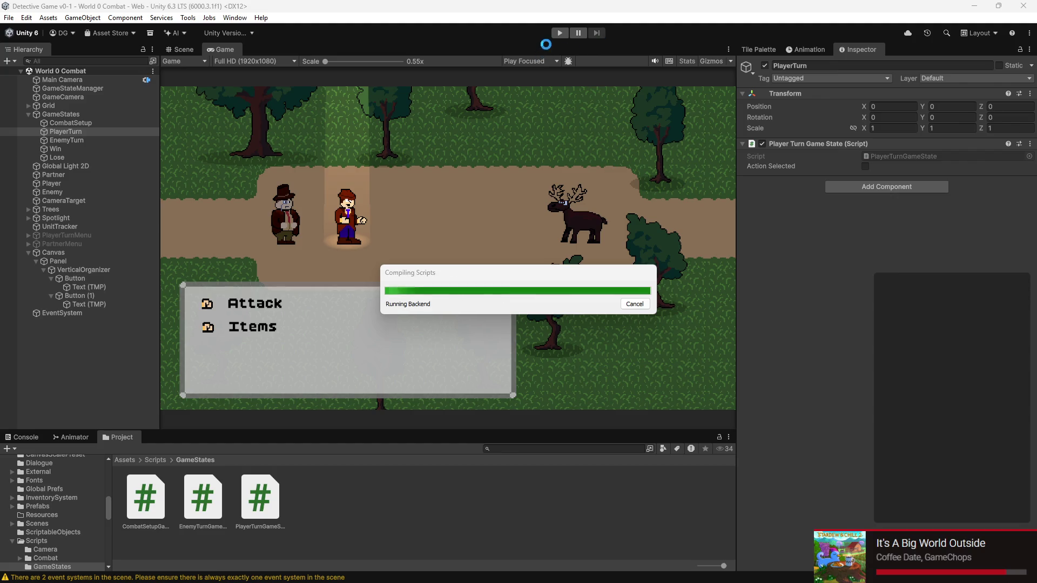
pyautogui.click(560, 33)
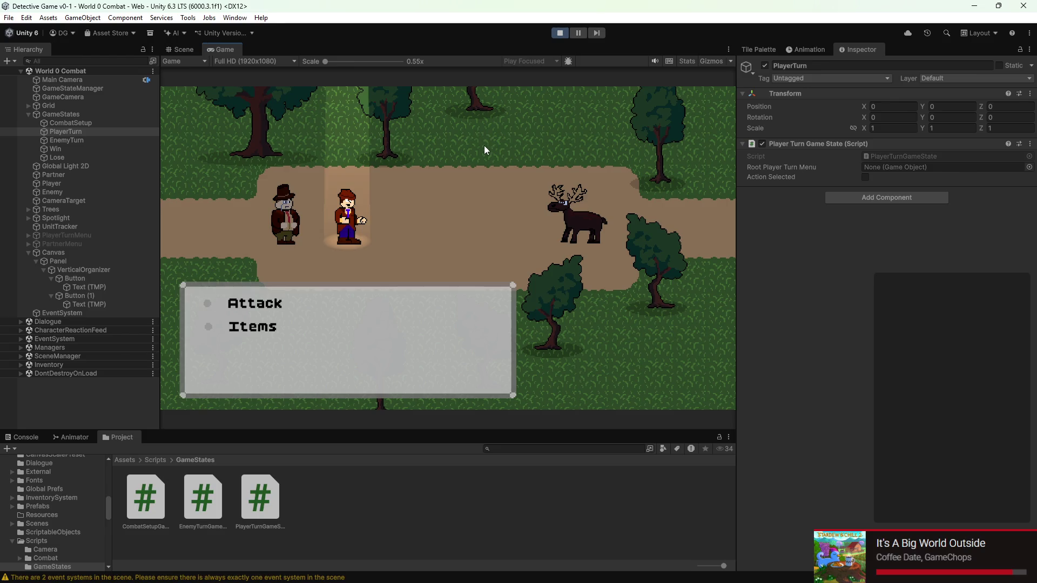
pyautogui.click(566, 33)
pyautogui.rightClick(122, 313)
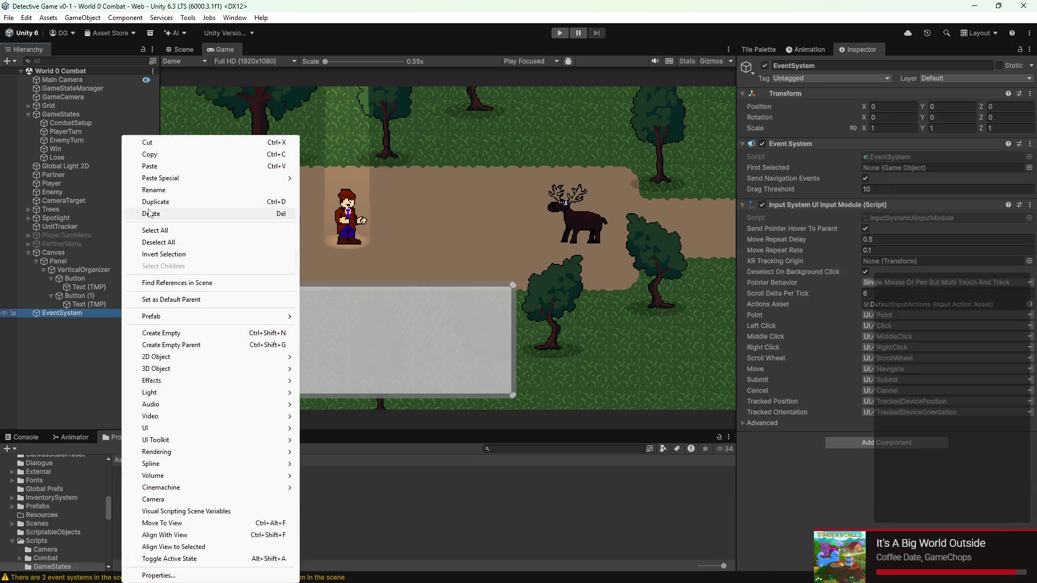
pyautogui.click(151, 213)
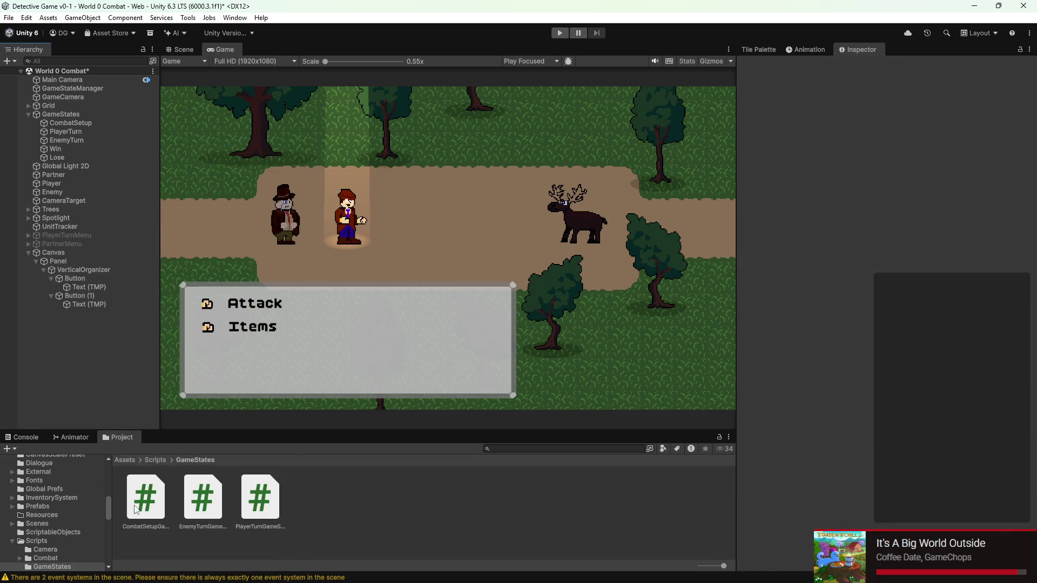
# - Open the Animations > UI > Buttons > BaseCombatMenuButton folder in the Project panel
pyautogui.scroll(10, 73, 513)
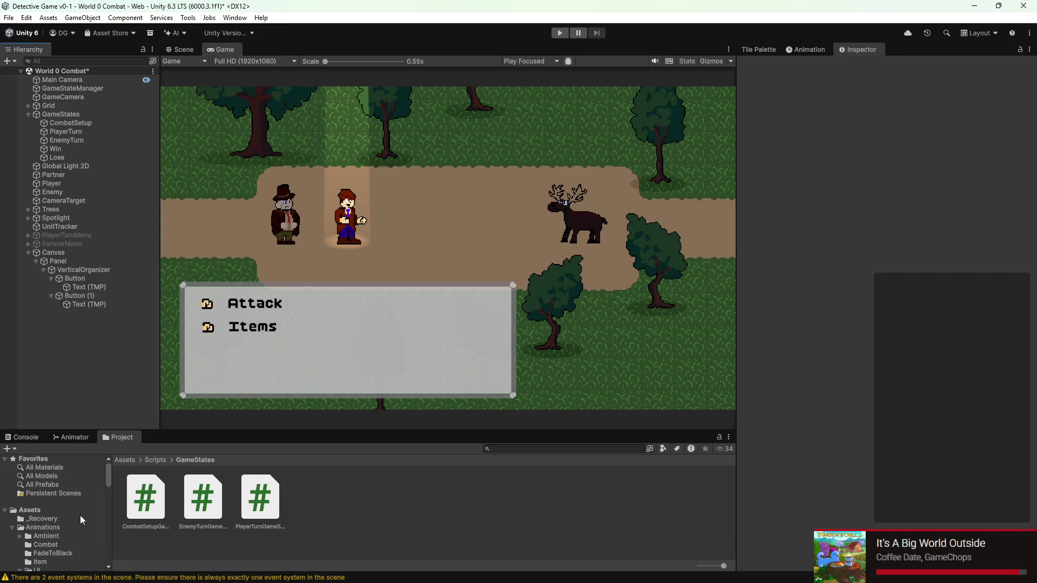
pyautogui.scroll(-3, 86, 529)
pyautogui.click(69, 507)
pyautogui.click(81, 523)
# - Inspect the ButtonSelected and ButtonUnselected clips, then start a play test of the combat scene
pyautogui.click(203, 500)
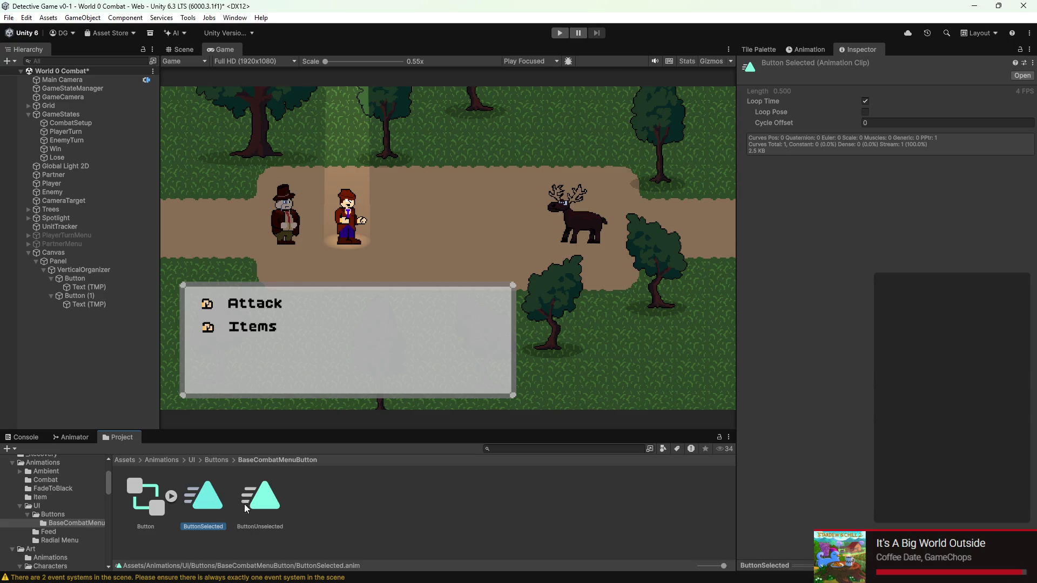
pyautogui.click(265, 496)
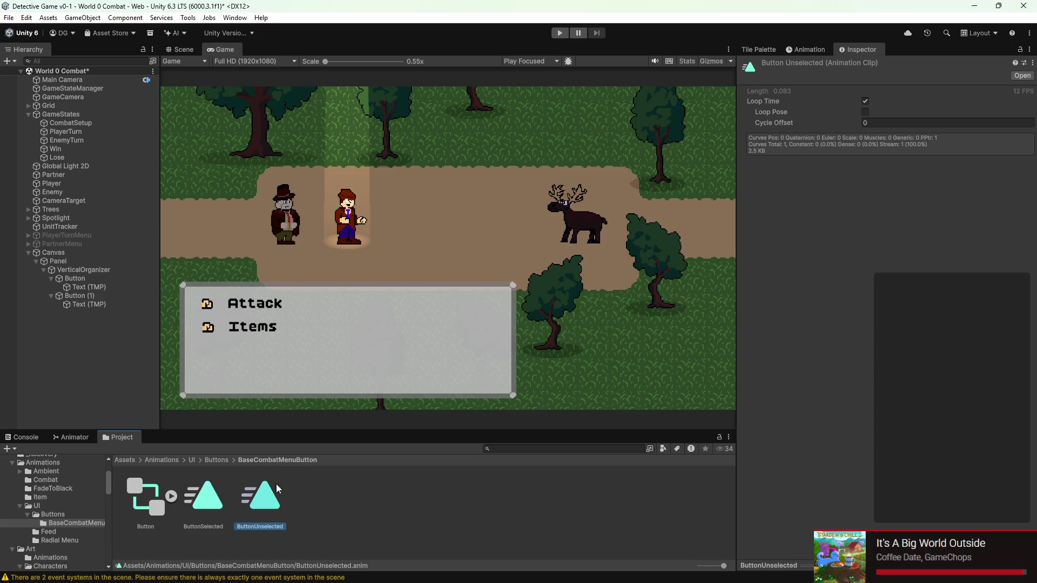
pyautogui.click(213, 480)
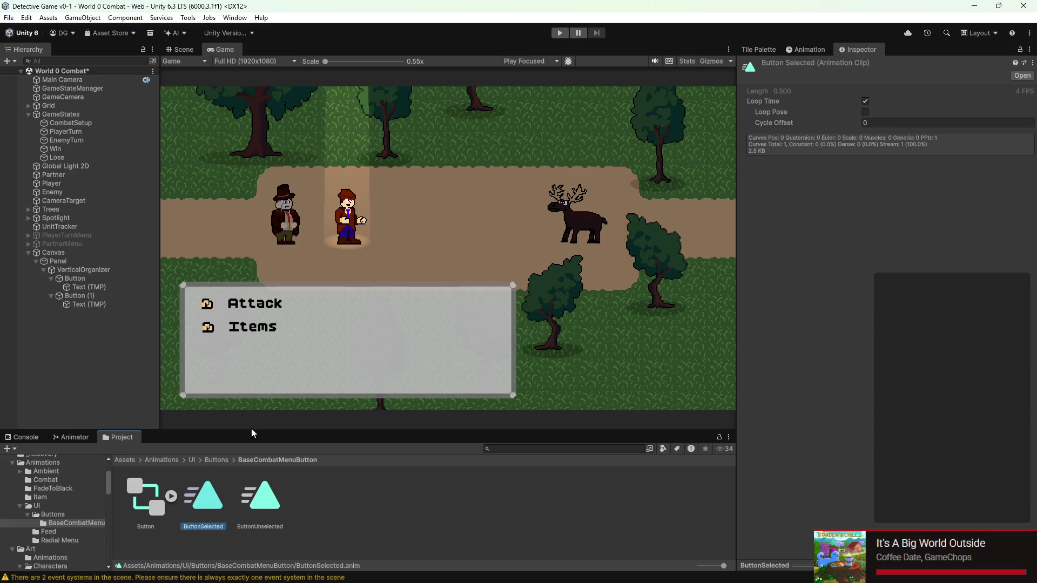
pyautogui.click(556, 34)
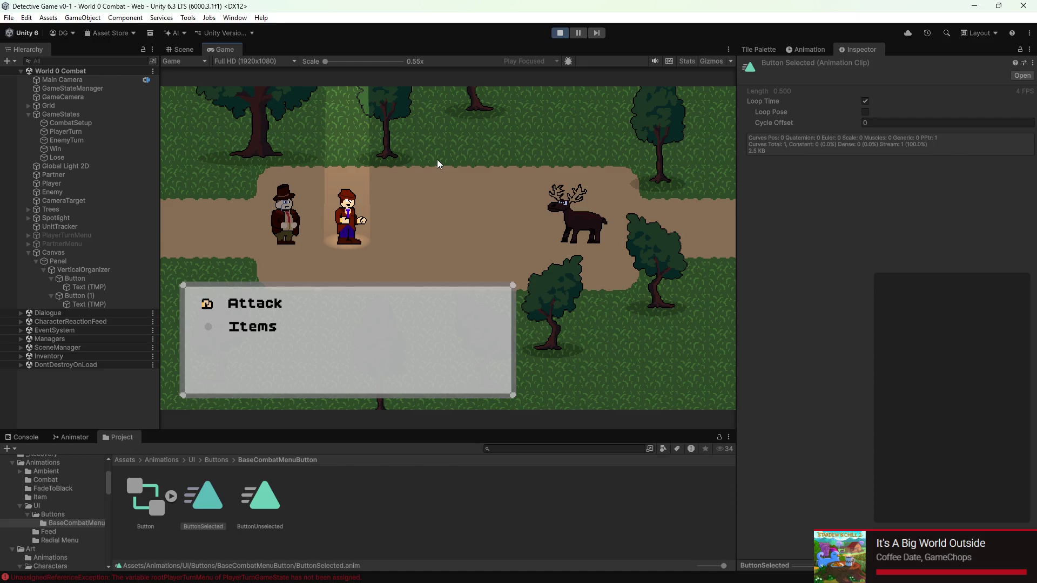
# - Move the menu selection back and forth between Attack and Items with the Up/Down arrows
pyautogui.press('Down')
pyautogui.press('Up')
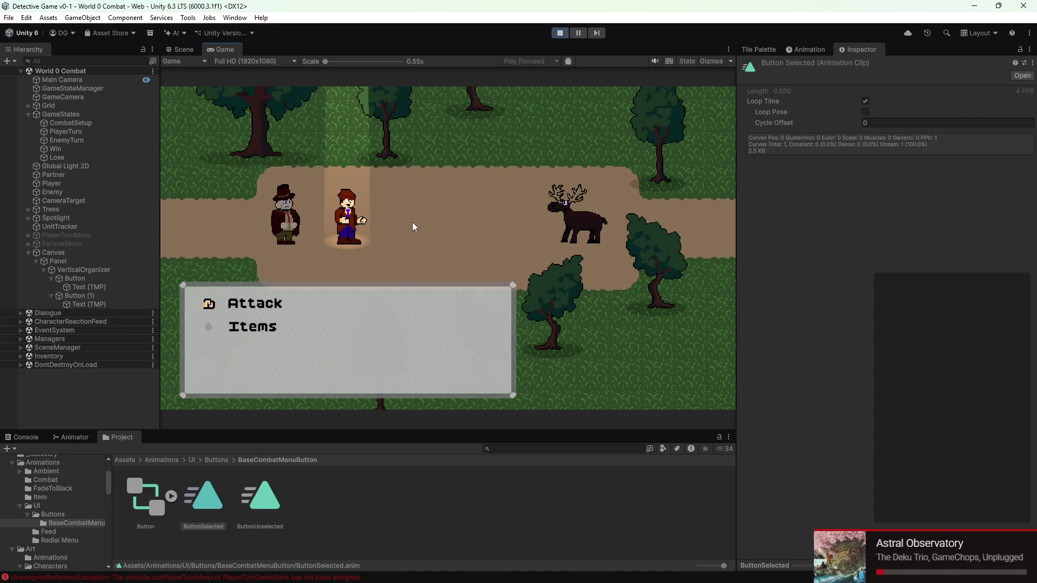
pyautogui.press('Down')
pyautogui.press('Up')
pyautogui.press('Down')
pyautogui.press('Up')
pyautogui.press('Down')
pyautogui.press('Up')
pyautogui.press('Down')
pyautogui.press('Up')
pyautogui.press('Down')
pyautogui.press('Up')
pyautogui.press('Down')
pyautogui.press('Up')
pyautogui.press('Down')
pyautogui.press('Up')
pyautogui.press('Down')
pyautogui.press('Up')
pyautogui.press('Down')
# - Check the Console's errors about the unassigned rootPlayerTurnMenu, then stop the play test
pyautogui.press('Up')
pyautogui.press('Down')
pyautogui.click(23, 438)
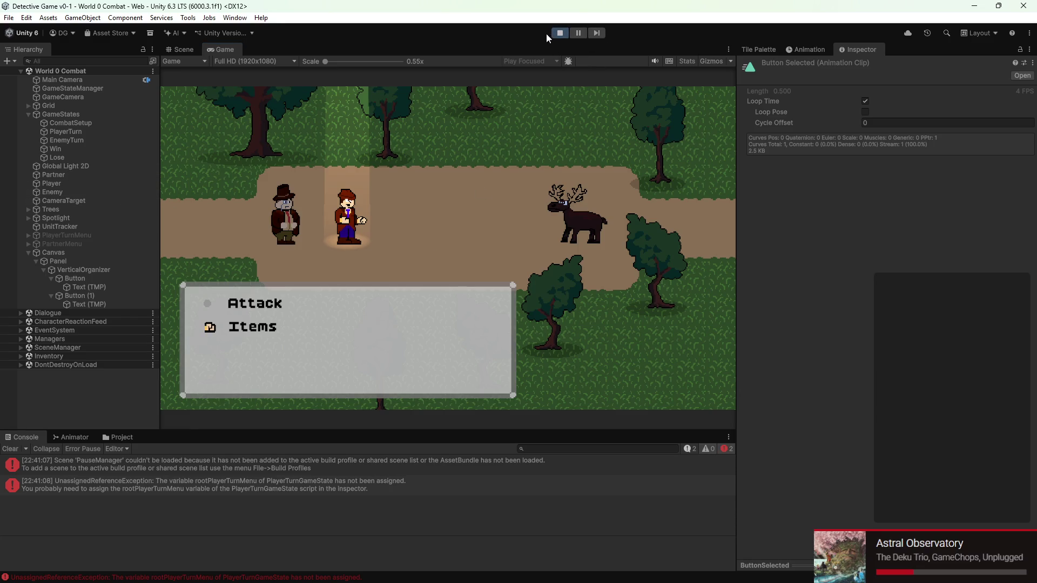
pyautogui.click(556, 34)
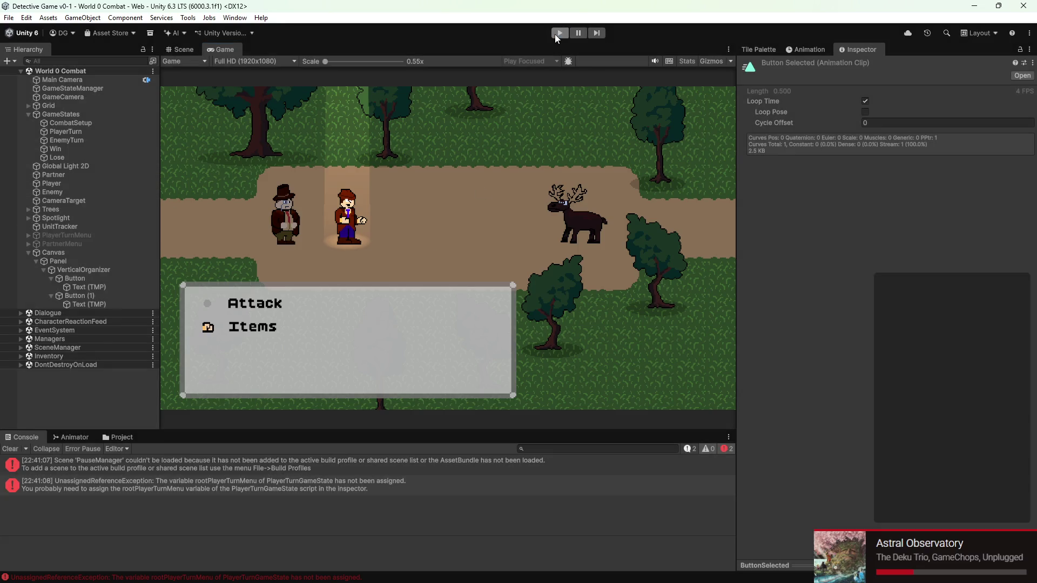
# - Drag Panel into PlayerTurn's Root Player Turn Menu field, then relaunch the play test
pyautogui.click(66, 132)
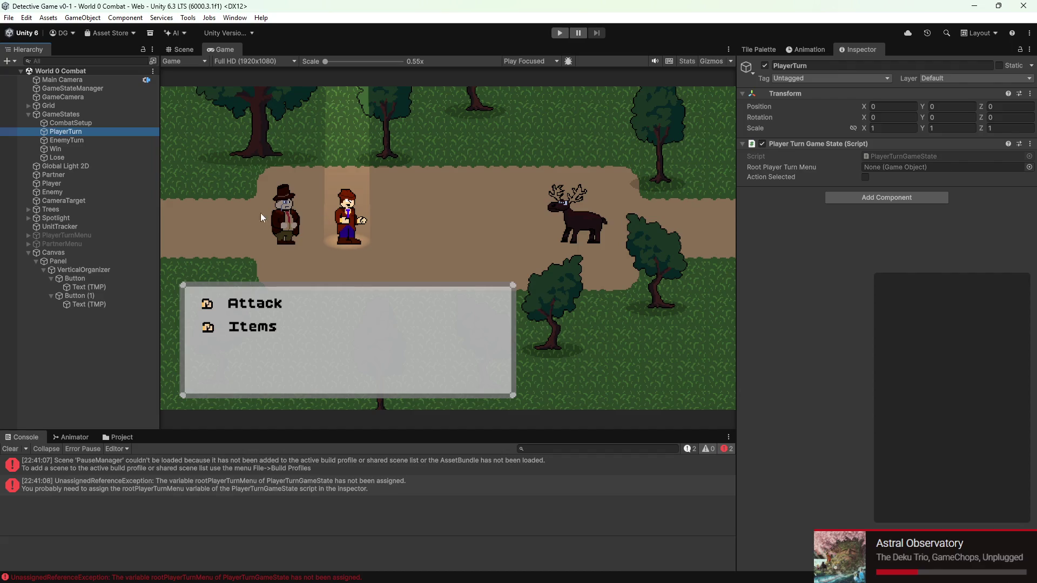
pyautogui.moveTo(64, 258); pyautogui.dragTo(950, 167)
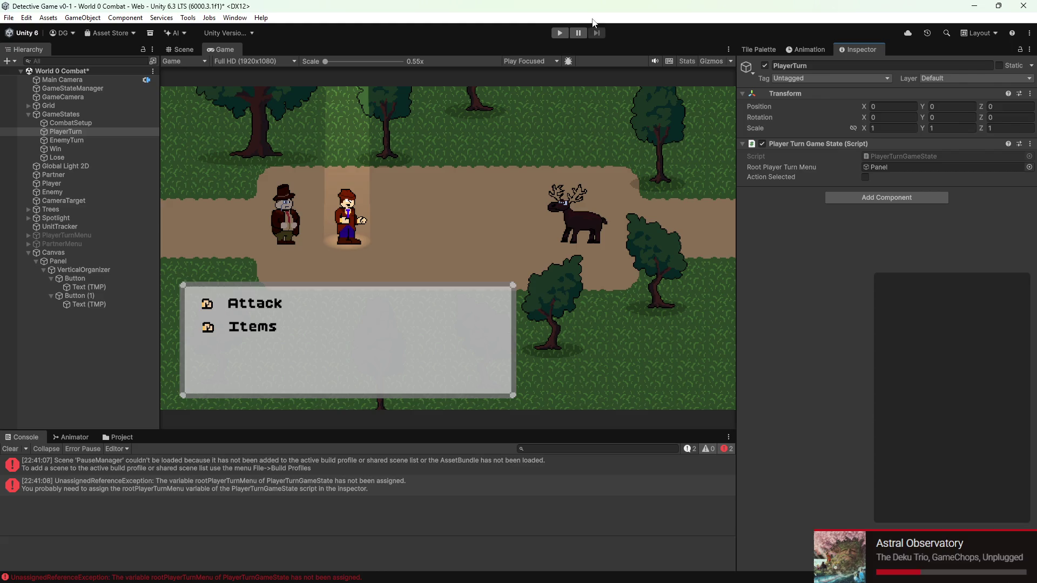
pyautogui.click(559, 33)
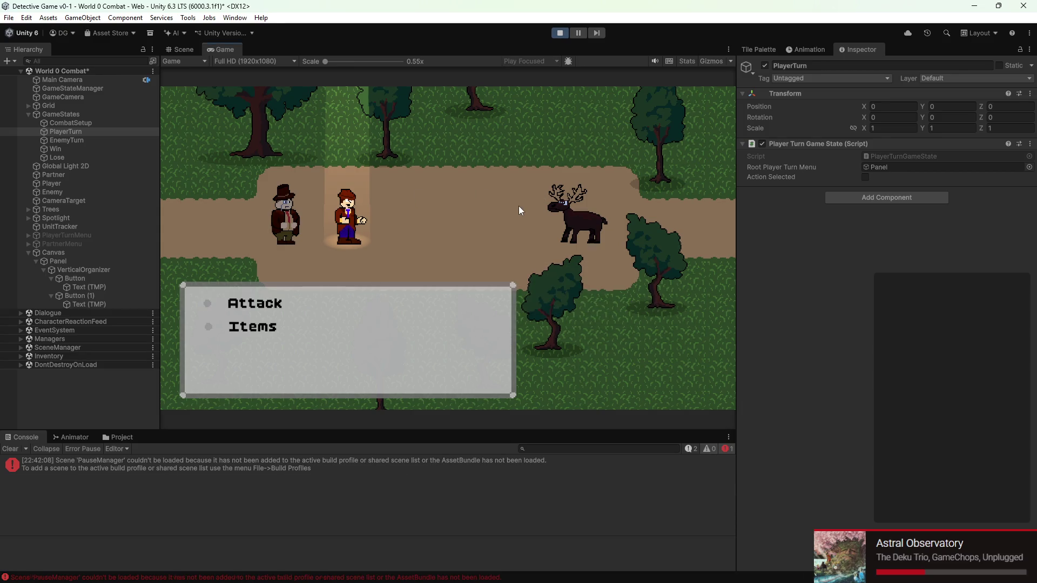
# - Cycle between Attack and Items, stop the play test, and save the World 0 Combat scene
pyautogui.press('Down')
pyautogui.press('Up')
pyautogui.press('Down')
pyautogui.press('Up')
pyautogui.click(559, 33)
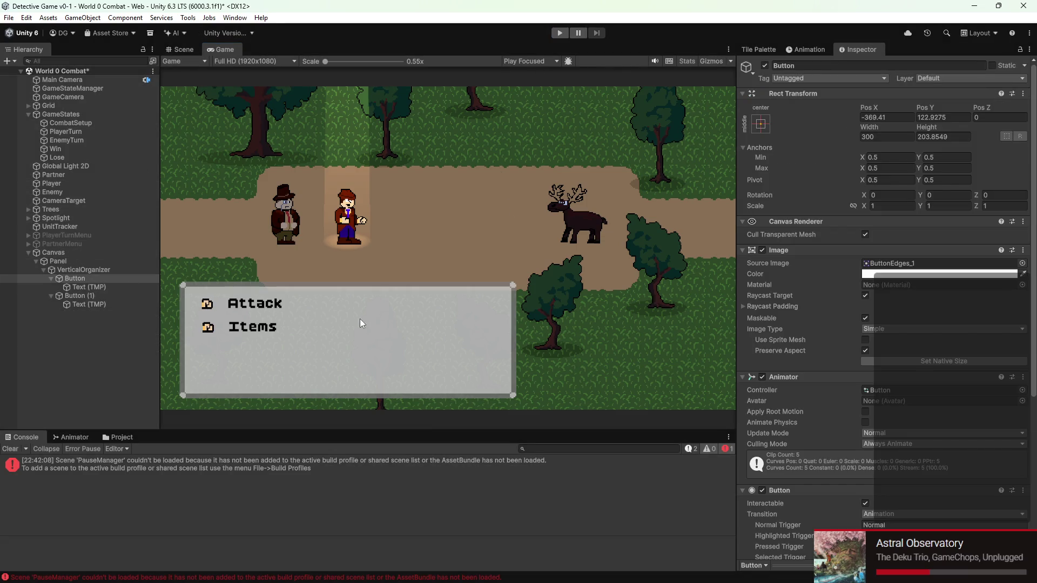
pyautogui.hotkey('ctrl', 's')
pyautogui.scroll(-5, 847, 249)
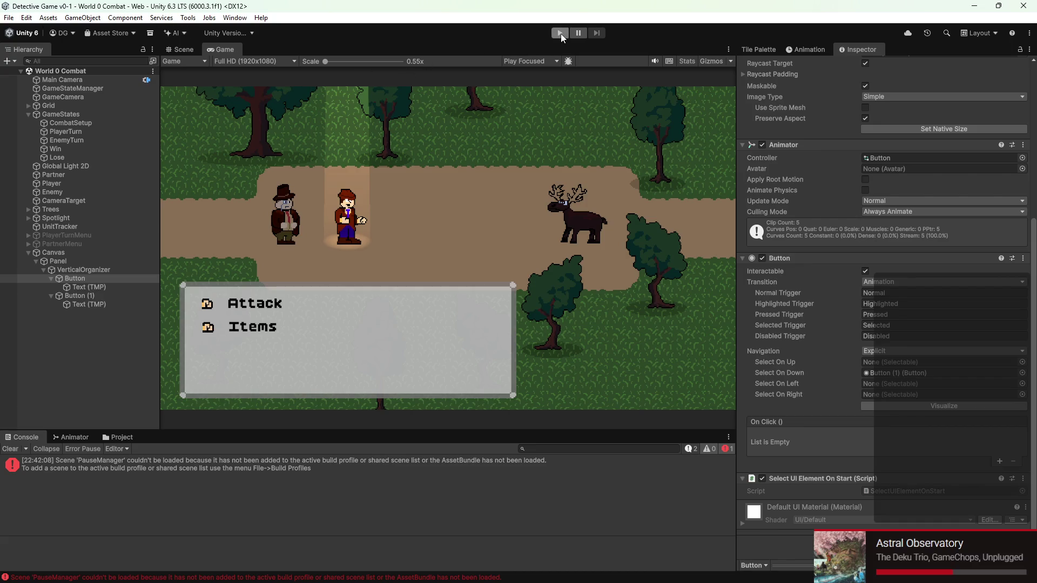
# - Check the PauseManager scene-loading error and relaunch the game with Pause toggled
pyautogui.moveTo(677, 577)
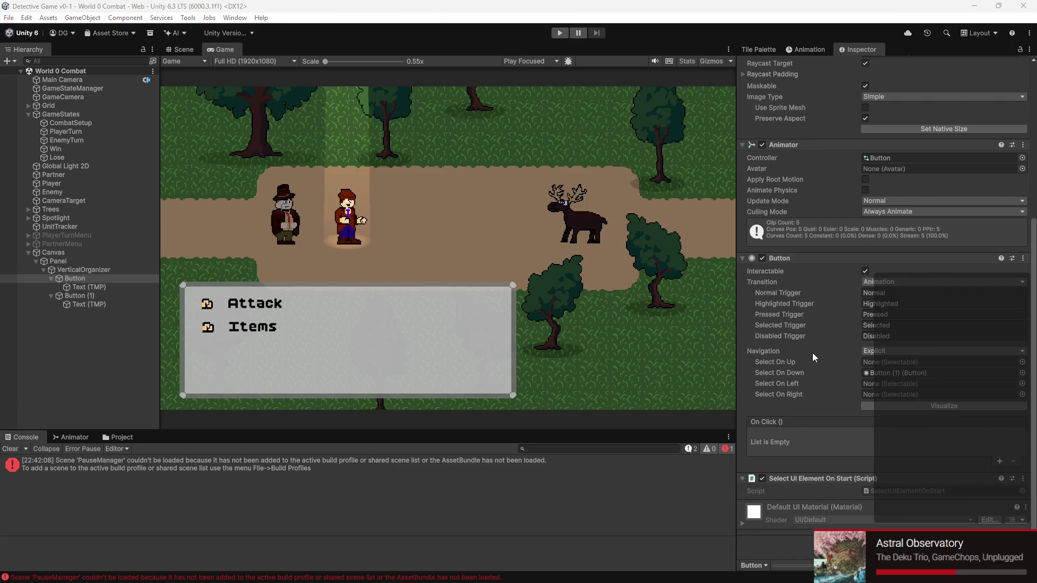
pyautogui.click(16, 470)
pyautogui.click(577, 33)
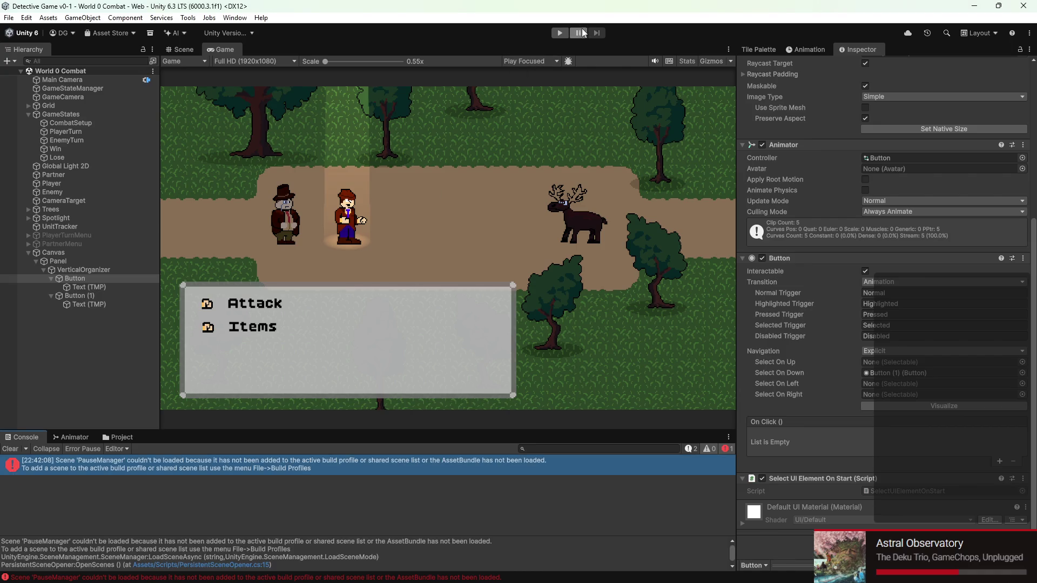
pyautogui.click(562, 34)
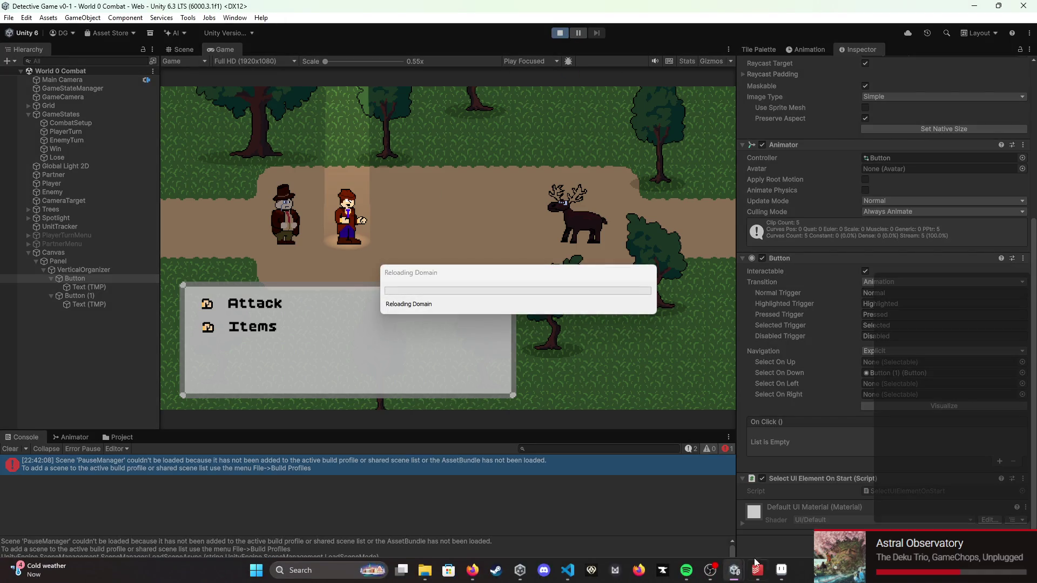
pyautogui.moveTo(767, 574)
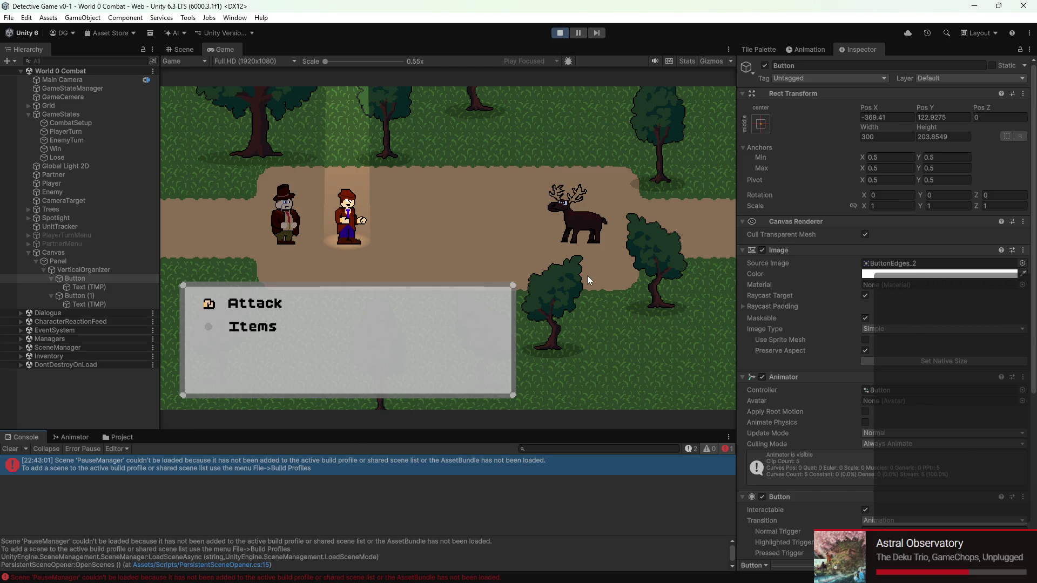
# - Maximize the Game view and move the selection repeatedly between Attack and Items
pyautogui.doubleClick(235, 53)
pyautogui.press('Down')
pyautogui.press('Up')
pyautogui.press('Down')
pyautogui.press('Up')
pyautogui.press('Down')
pyautogui.press('Up')
pyautogui.press('Down')
pyautogui.press('Up')
pyautogui.press('Down')
pyautogui.press('Up')
pyautogui.press('Down')
pyautogui.press('Up')
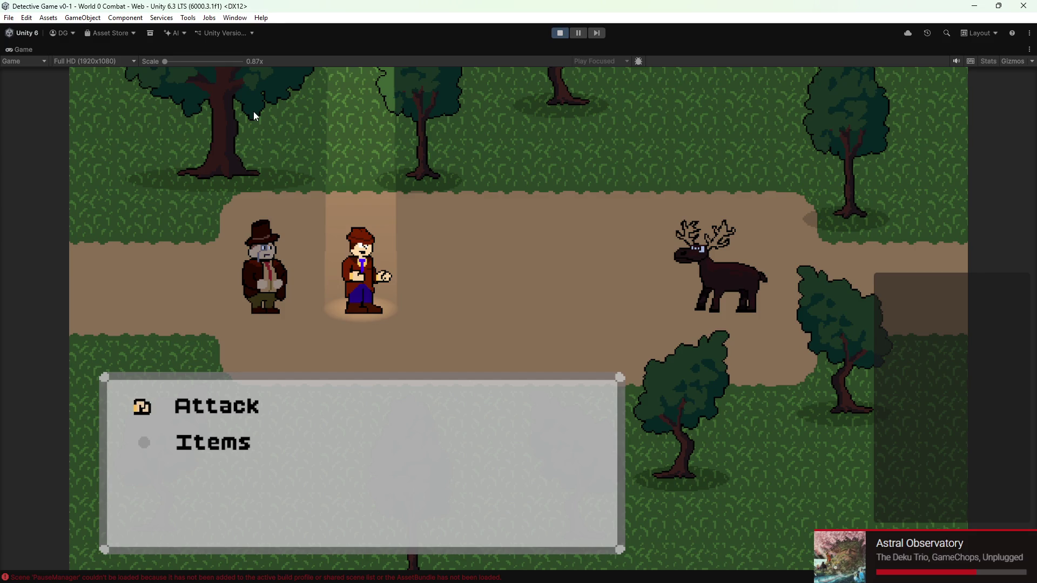
# - Test the Attack/Items selection once more, stop the game, and return to the Project asset folders
pyautogui.moveTo(569, 568)
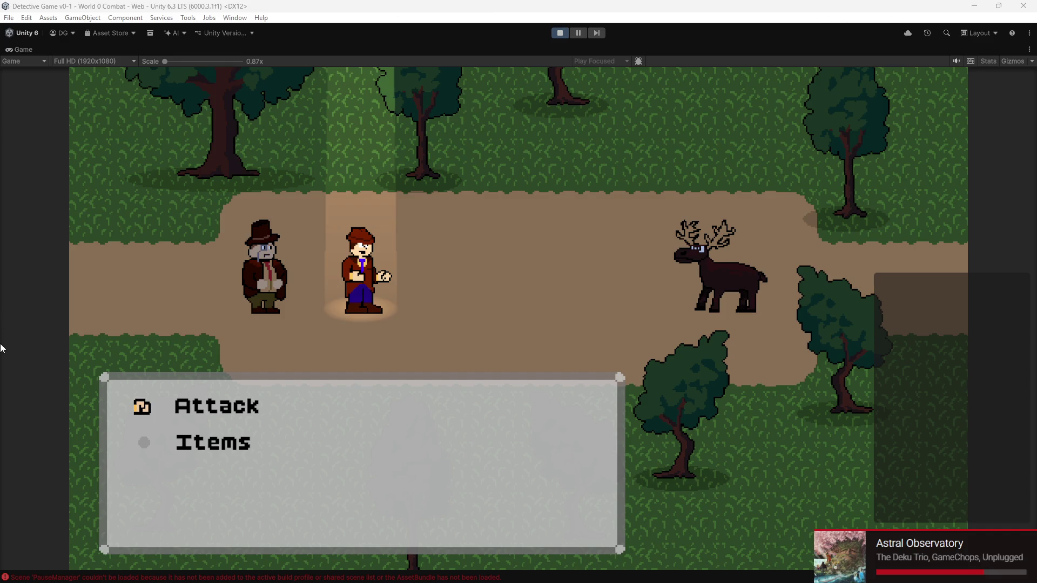
pyautogui.press('Down')
pyautogui.press('Up')
pyautogui.press('Down')
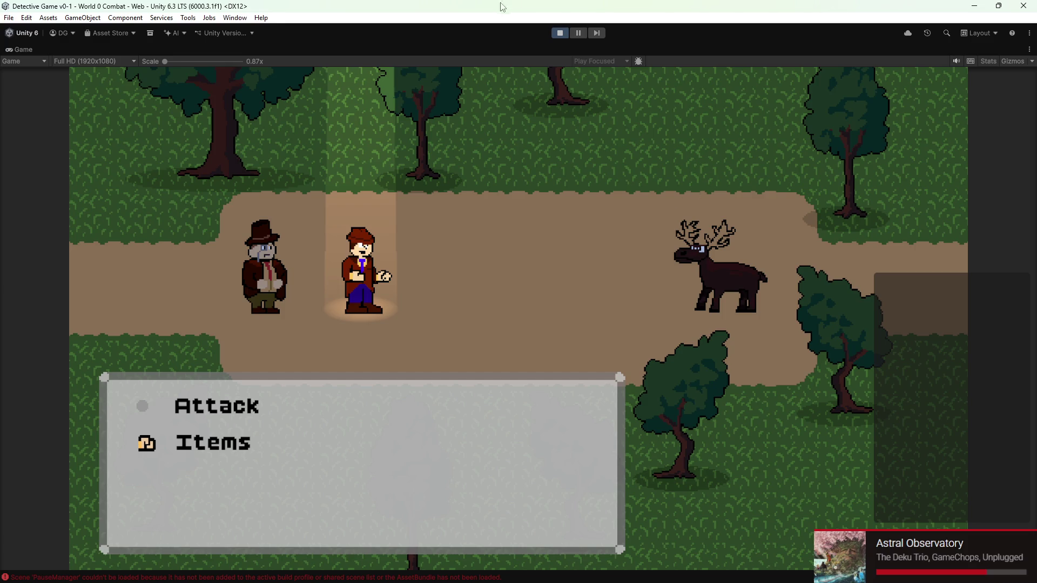
pyautogui.click(565, 35)
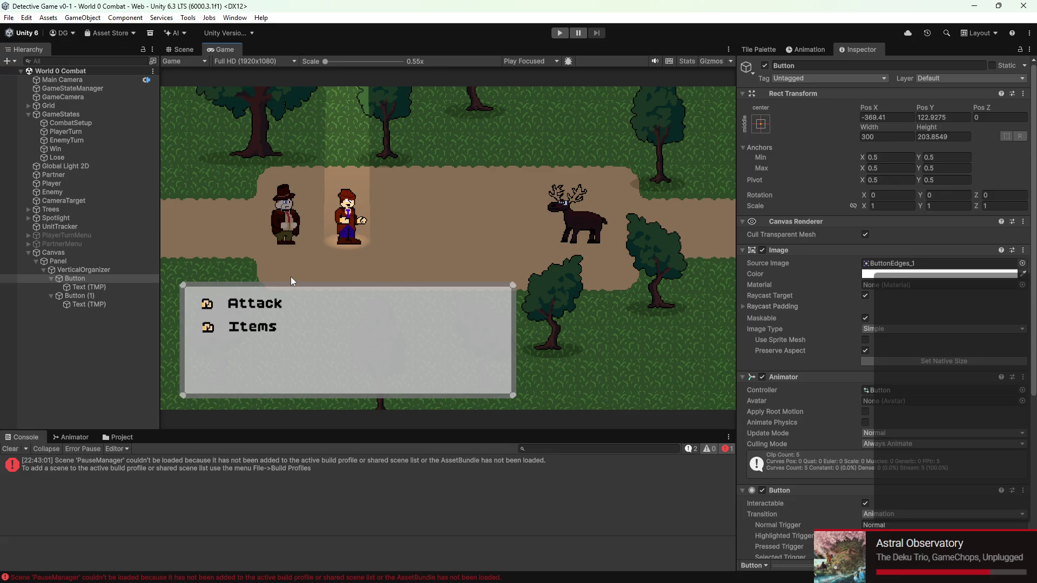
pyautogui.scroll(3, 215, 295)
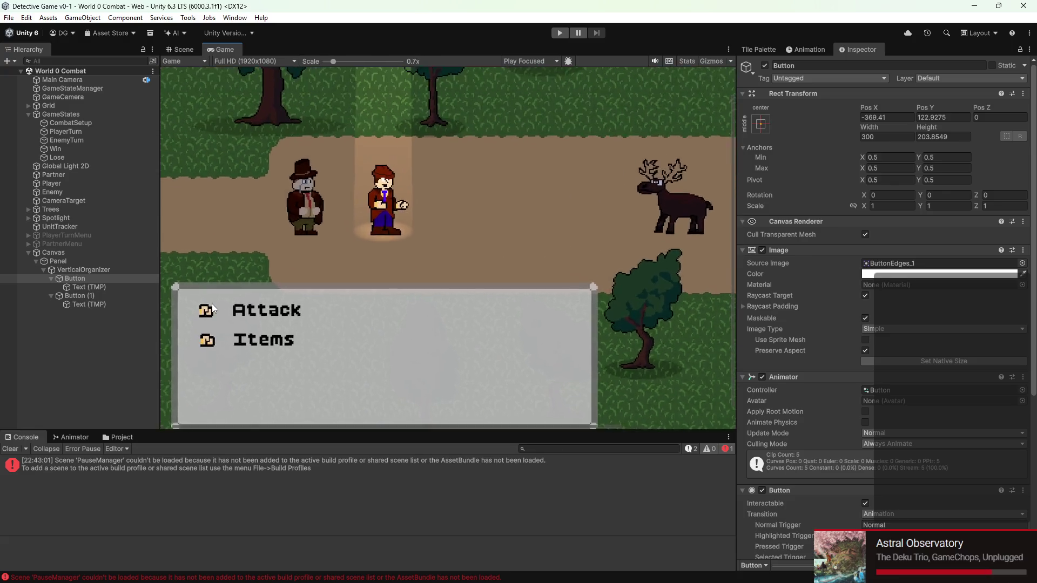
pyautogui.scroll(-3, 213, 308)
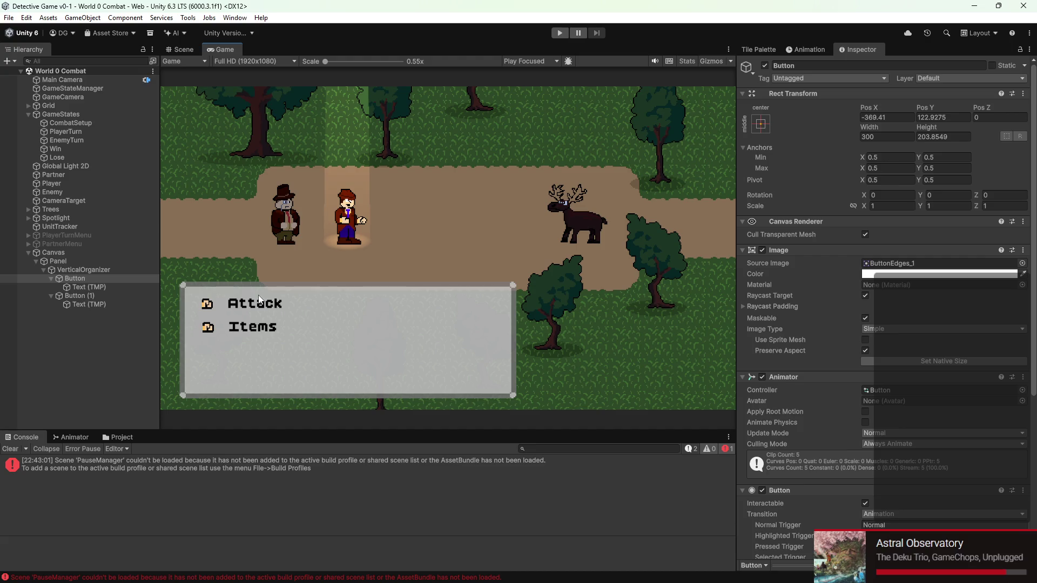
pyautogui.moveTo(708, 578)
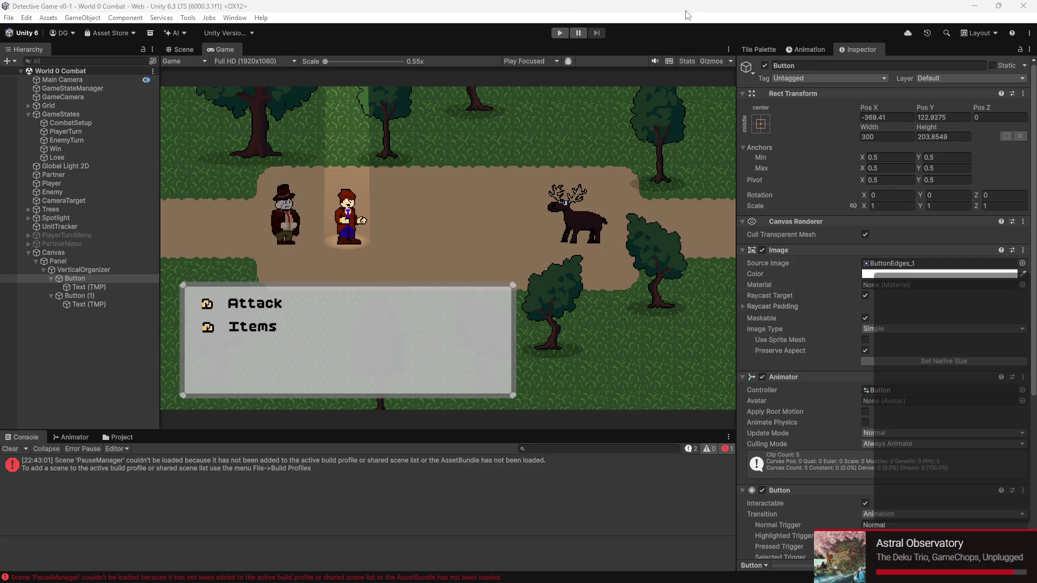
pyautogui.moveTo(495, 577)
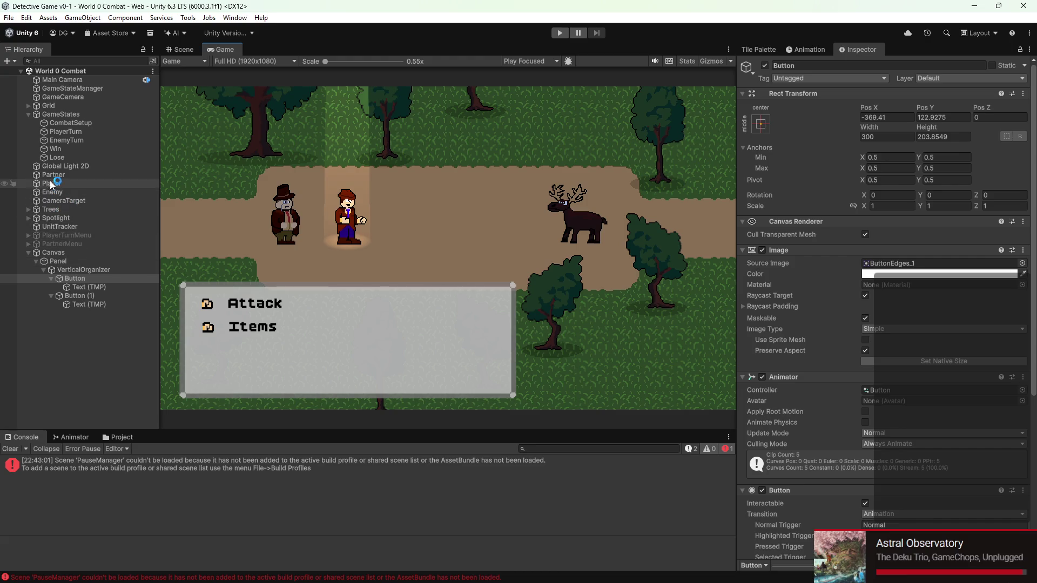
pyautogui.click(108, 438)
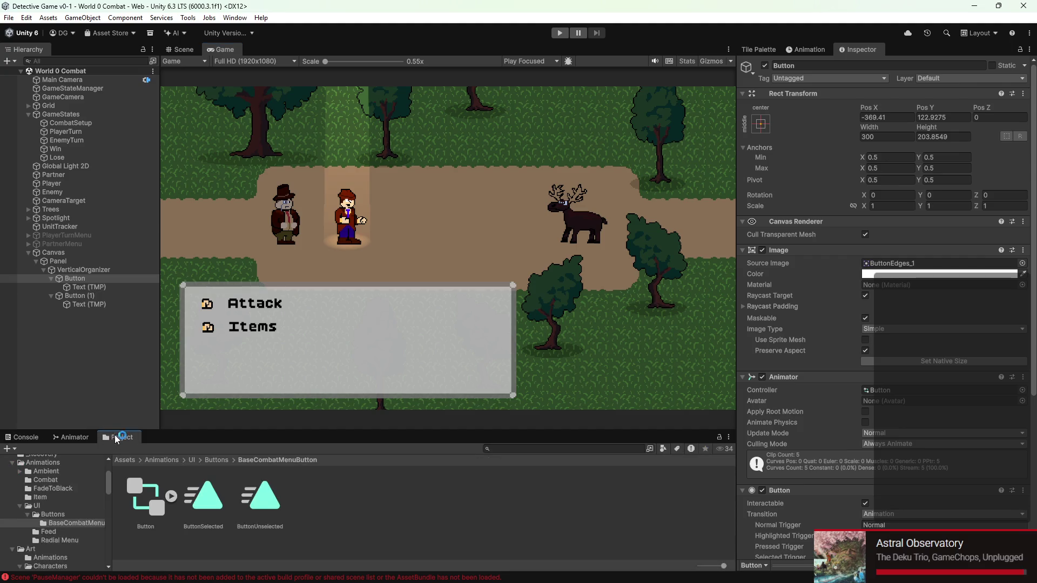
# - Open the Prefabs > UI folder in the Project window
pyautogui.scroll(-10, 59, 518)
pyautogui.scroll(-4, 58, 510)
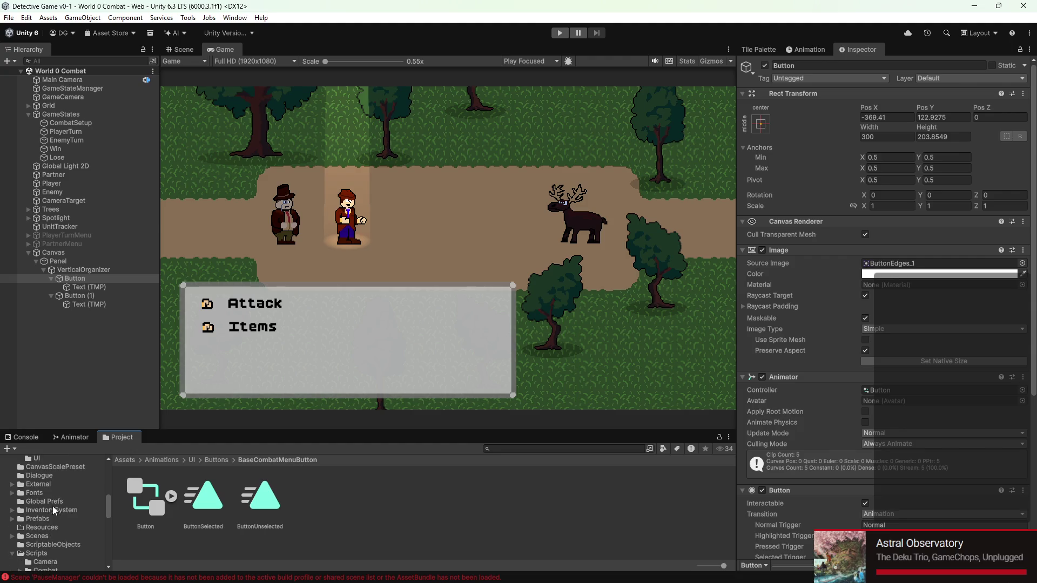
pyautogui.click(49, 518)
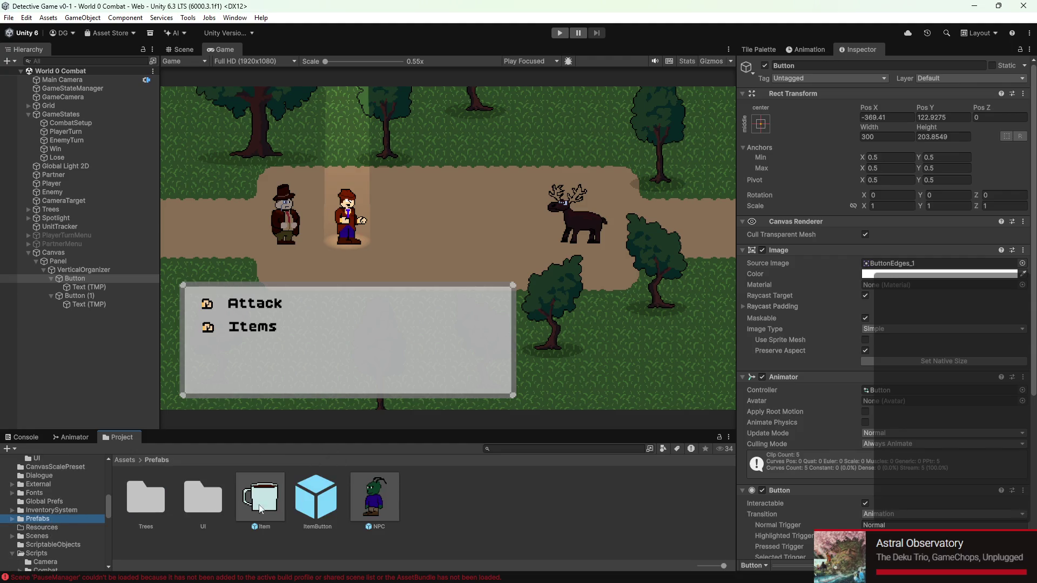
pyautogui.doubleClick(203, 497)
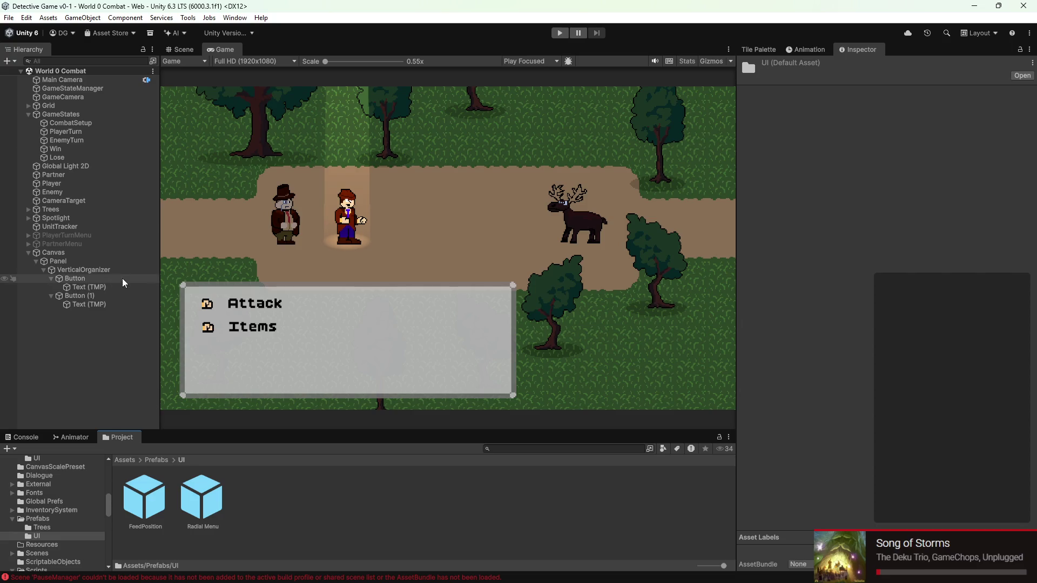
# - Delete PlayerTurnMenu and PartnerMenu, select Panel, then switch to the Earthbound combat menu image search
pyautogui.click(29, 235)
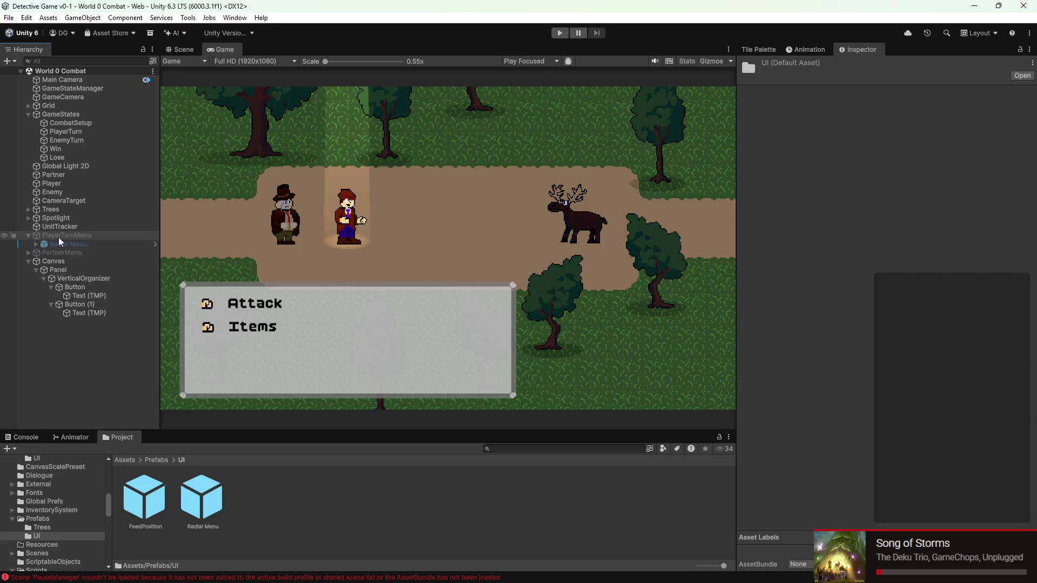
pyautogui.rightClick(59, 236)
pyautogui.click(105, 213)
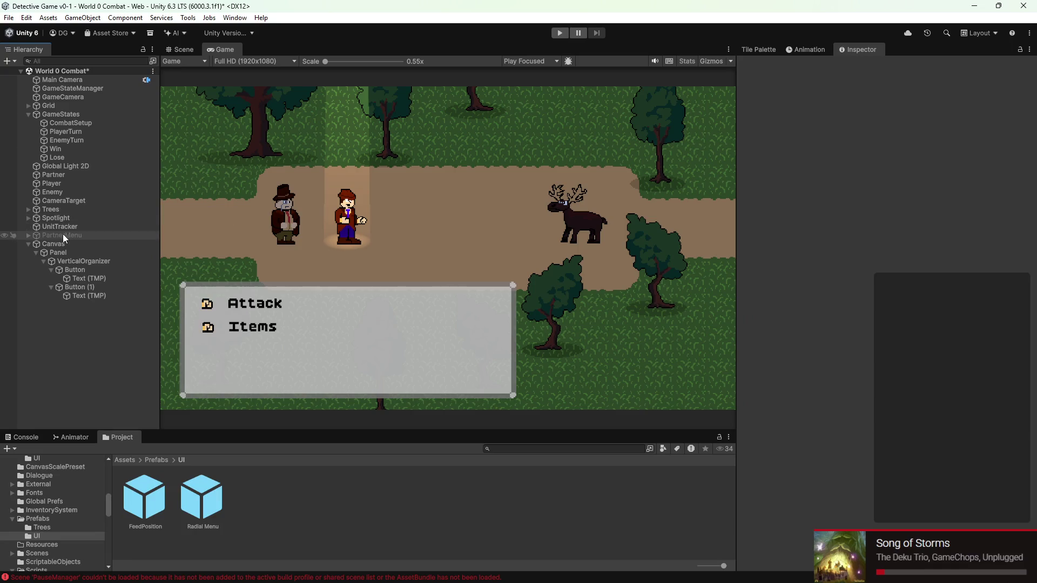
pyautogui.rightClick(32, 235)
pyautogui.click(108, 214)
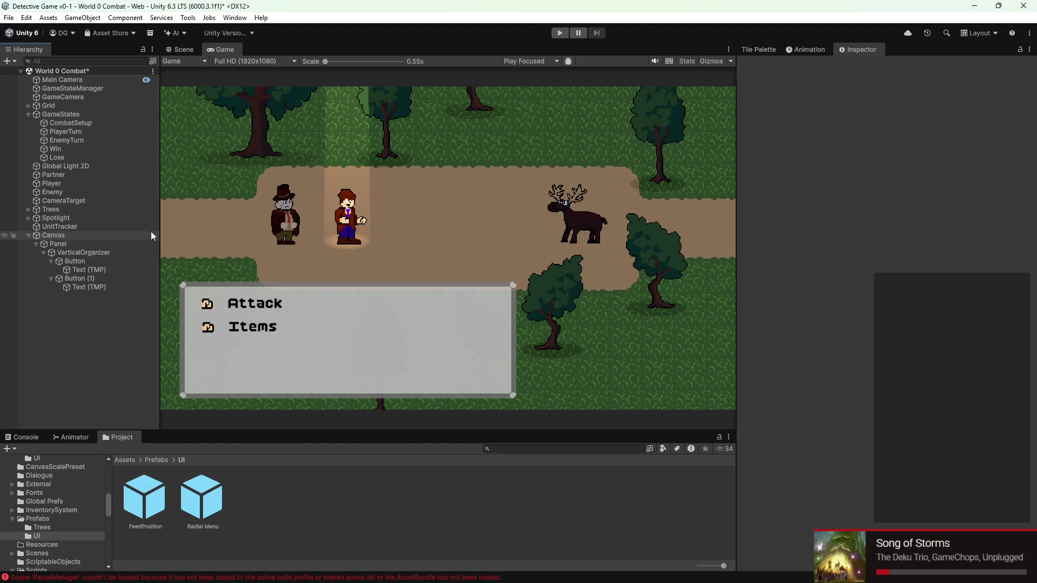
pyautogui.click(76, 245)
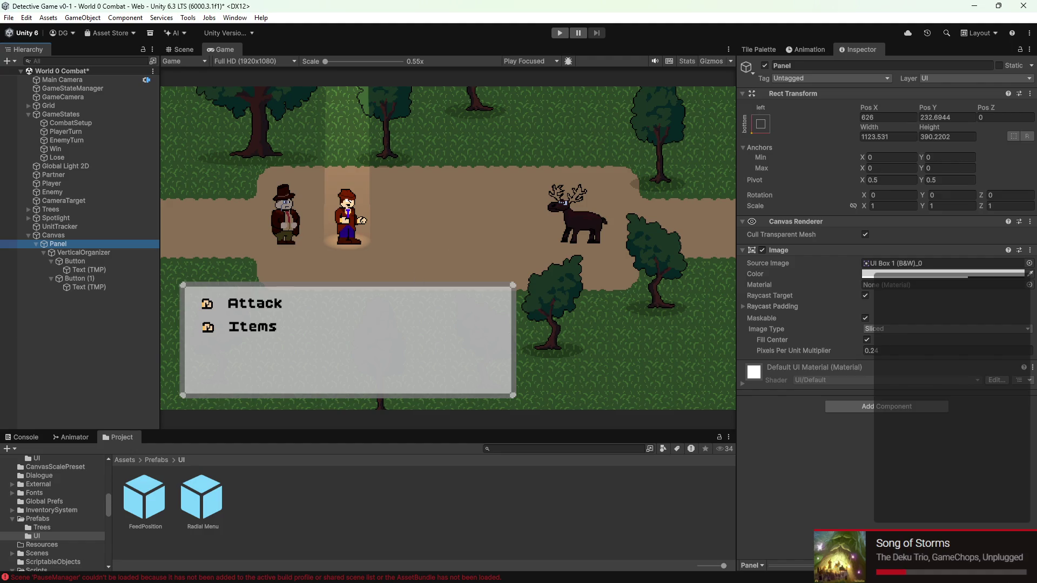
pyautogui.click(343, 338)
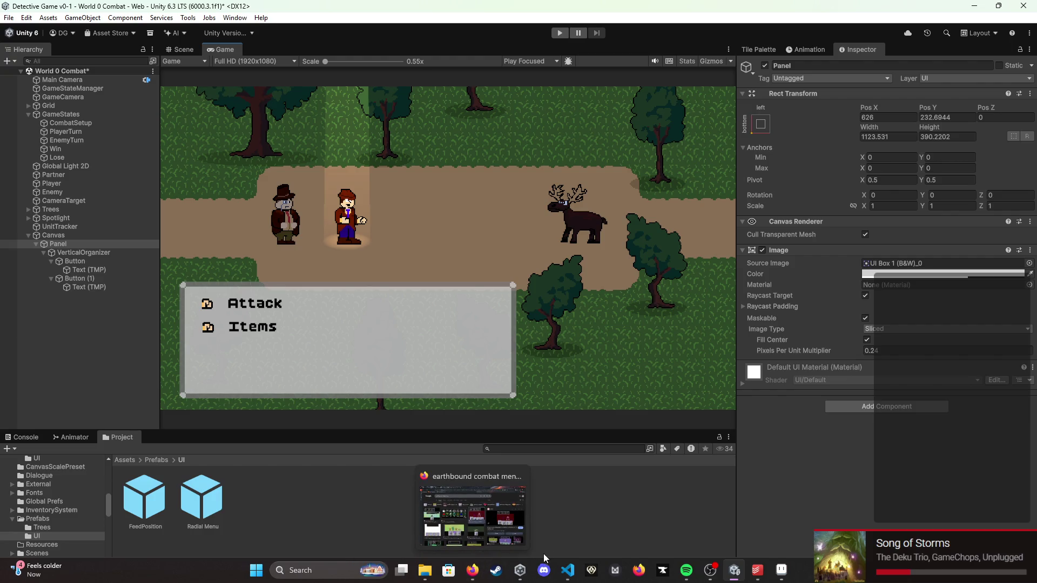
pyautogui.click(467, 576)
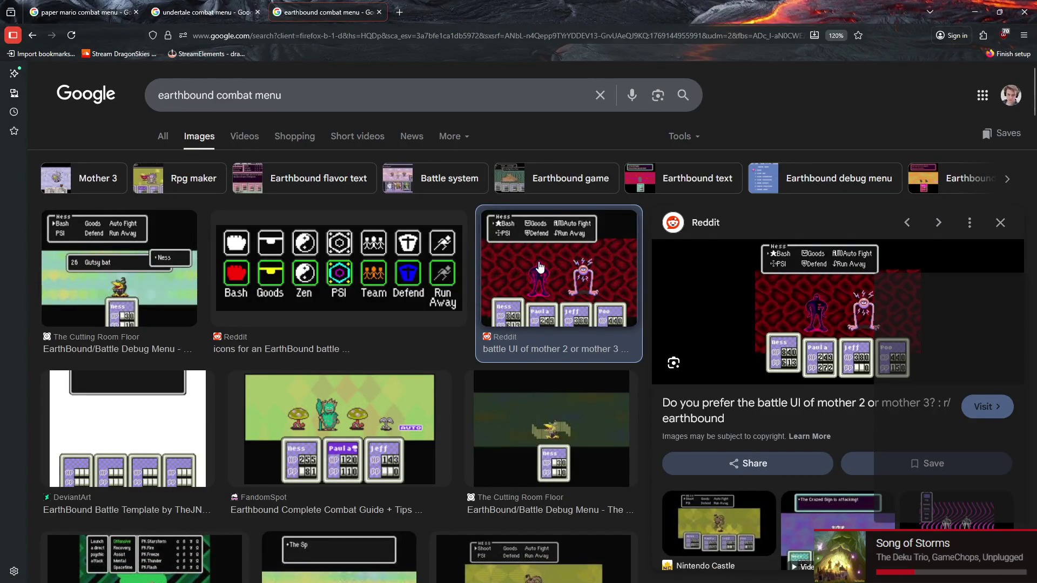
pyautogui.scroll(-3, 362, 287)
pyautogui.scroll(-2, 362, 288)
pyautogui.click(718, 438)
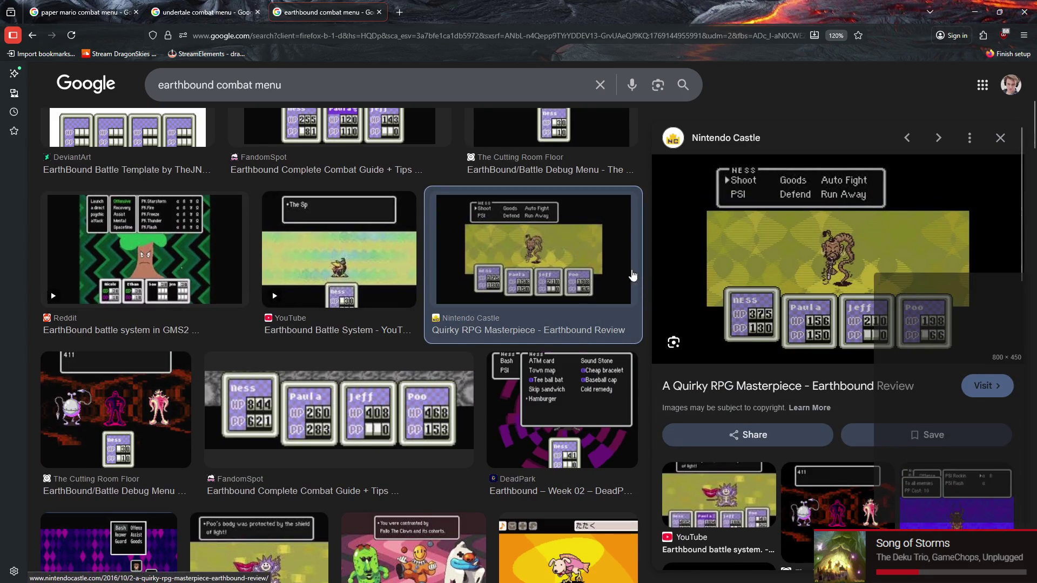
pyautogui.scroll(-4, 450, 330)
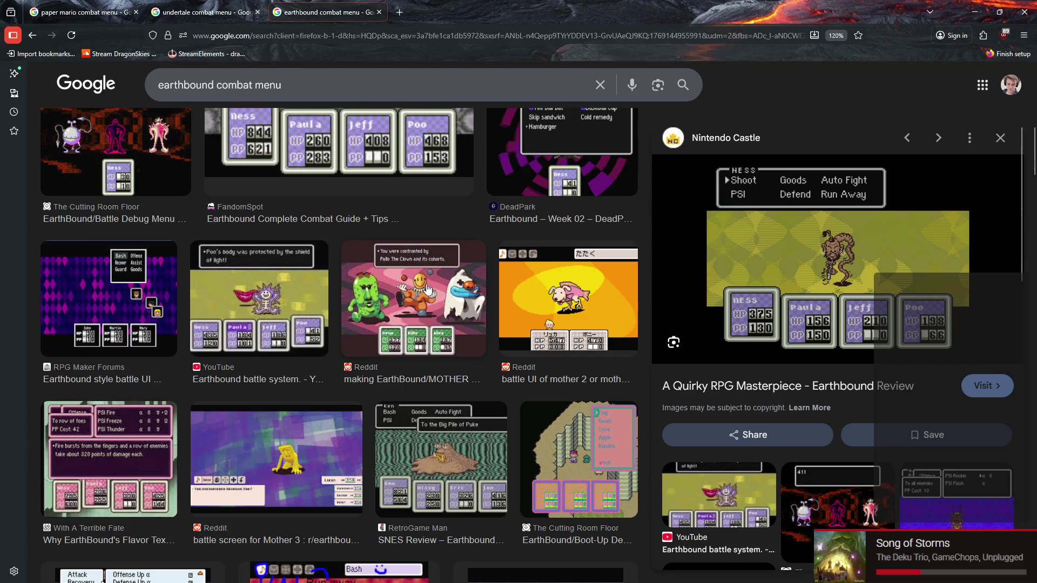
pyautogui.scroll(-5, 426, 289)
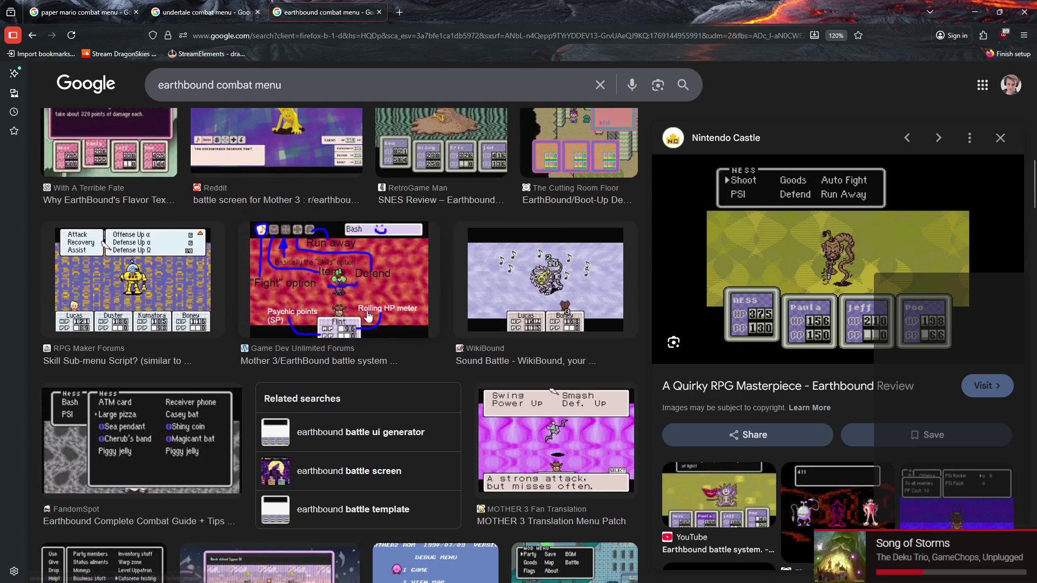
pyautogui.scroll(-2, 369, 318)
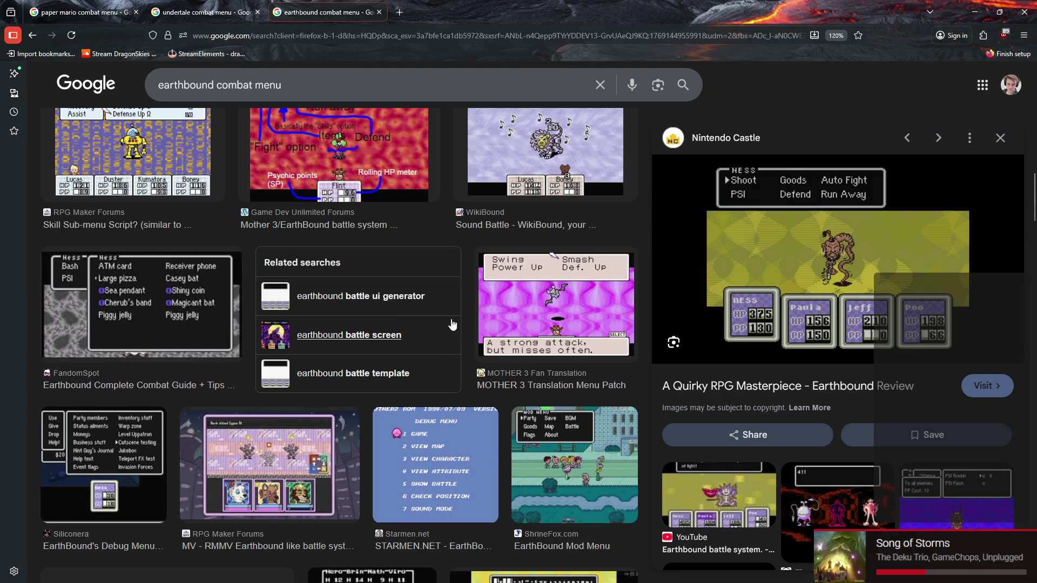
pyautogui.scroll(-3, 452, 323)
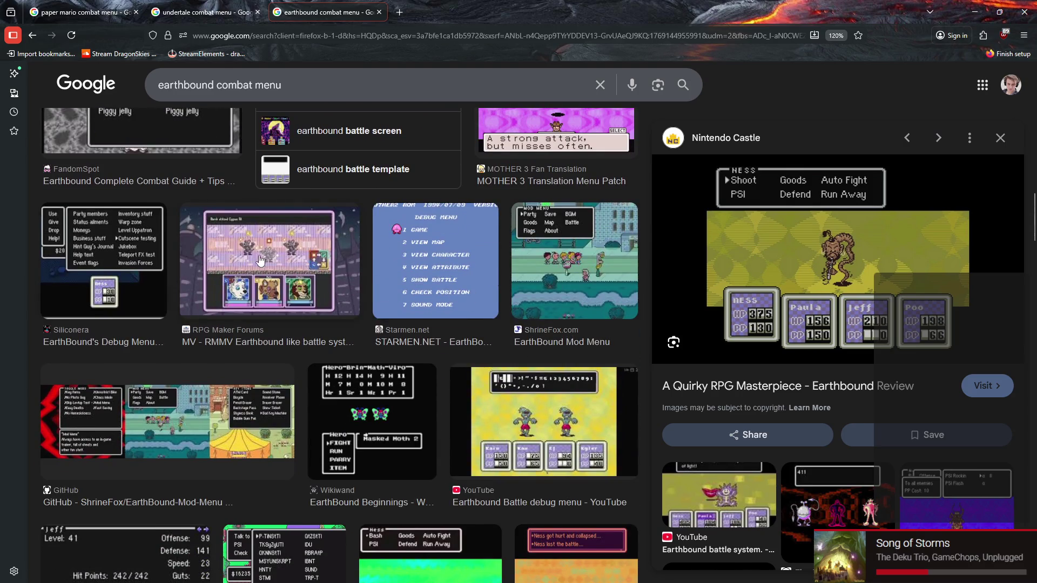
pyautogui.scroll(-3, 486, 283)
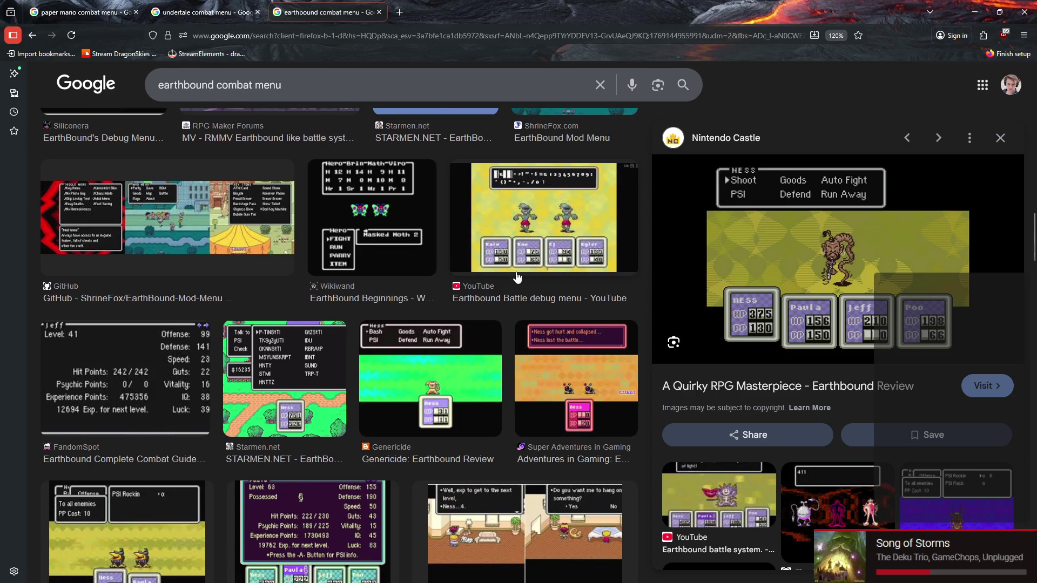
pyautogui.click(433, 348)
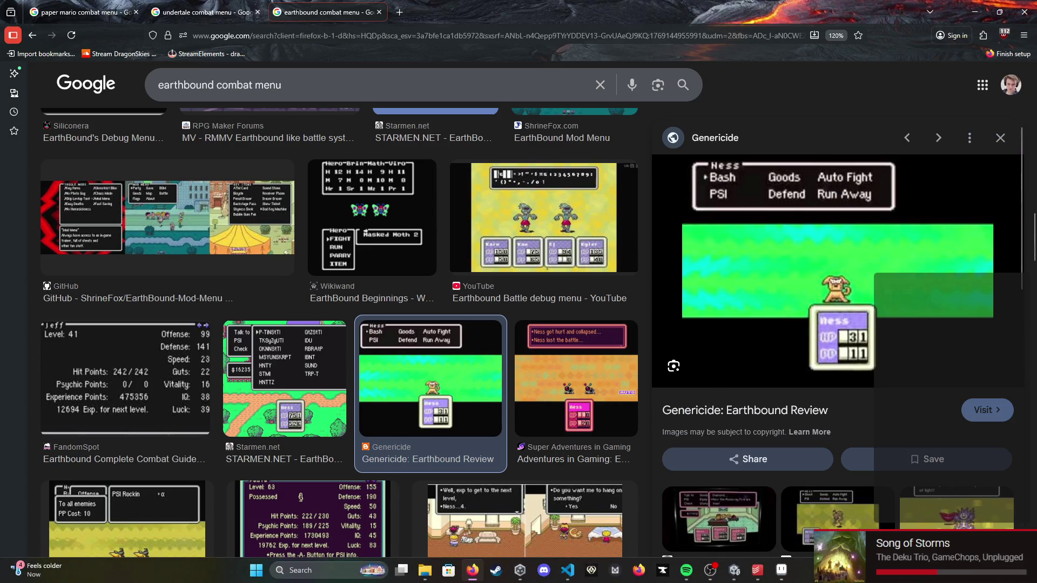
pyautogui.click(745, 578)
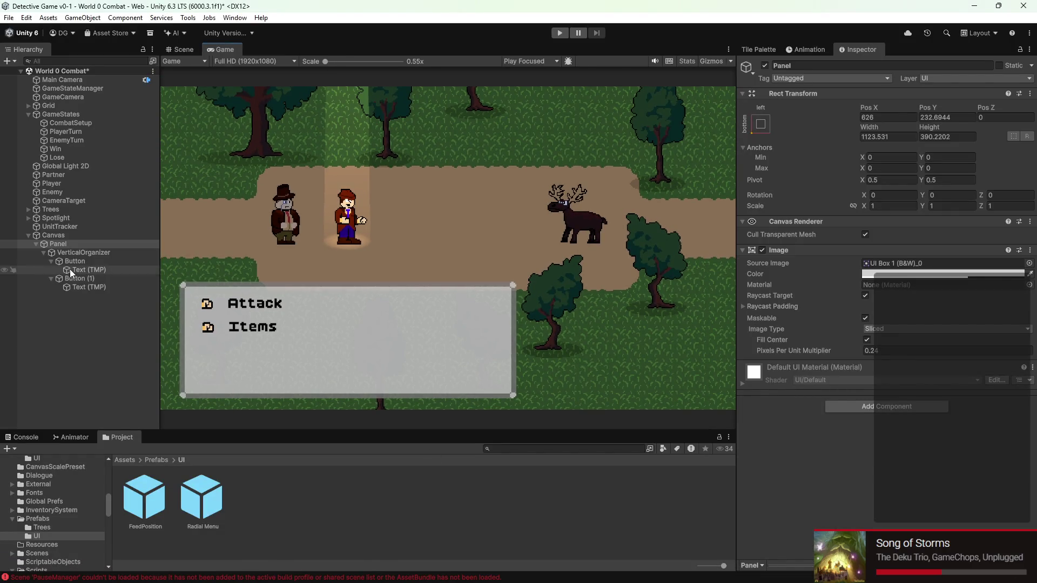
# - Select the Attack button in the Scene view and undo an accidental rotation
pyautogui.click(69, 269)
pyautogui.click(98, 261)
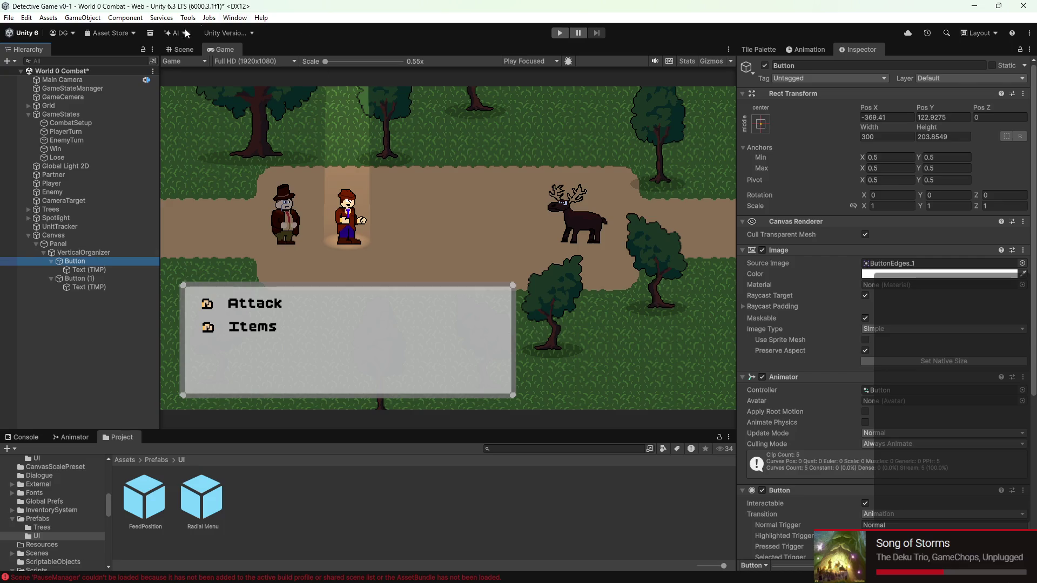
pyautogui.click(190, 49)
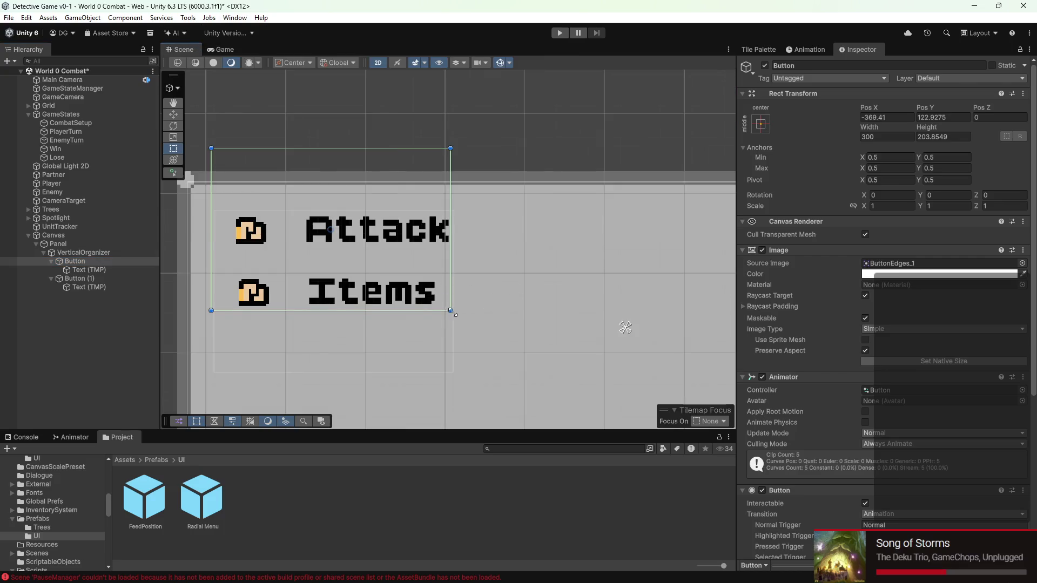
pyautogui.moveTo(454, 313)
pyautogui.mouseDown()
pyautogui.moveTo(371, 316)
pyautogui.moveTo(302, 303)
pyautogui.moveTo(550, 286)
pyautogui.mouseUp()
pyautogui.hotkey('ctrl', 'z')
# - Undo an attempted resize of the Attack button and deactivate the Items button, Button (1)
pyautogui.scroll(-2, 465, 306)
pyautogui.scroll(-3, 454, 311)
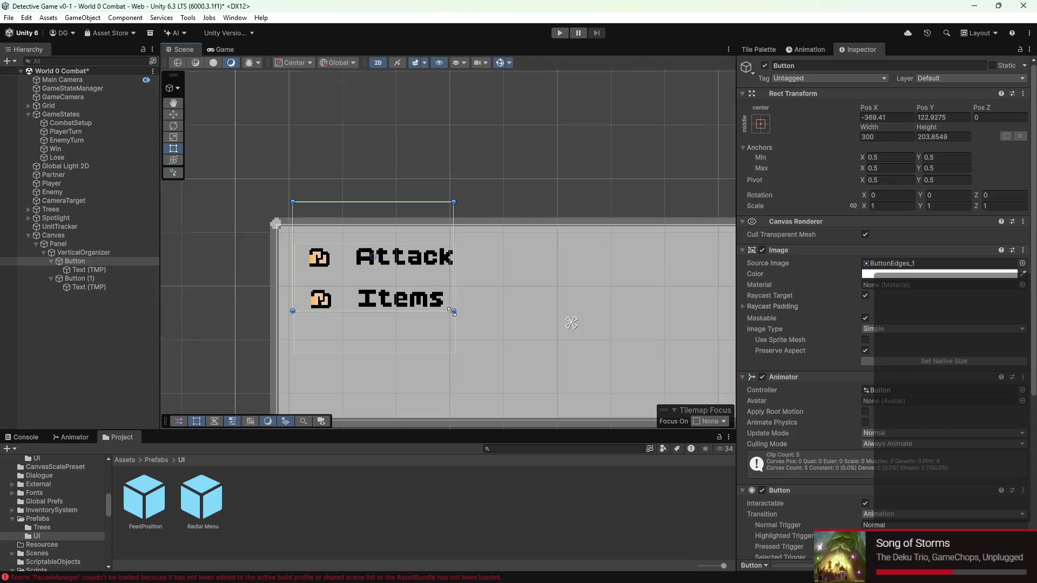
pyautogui.moveTo(454, 311)
pyautogui.mouseDown()
pyautogui.moveTo(555, 330)
pyautogui.moveTo(590, 315)
pyautogui.moveTo(640, 317)
pyautogui.moveTo(631, 316)
pyautogui.mouseUp()
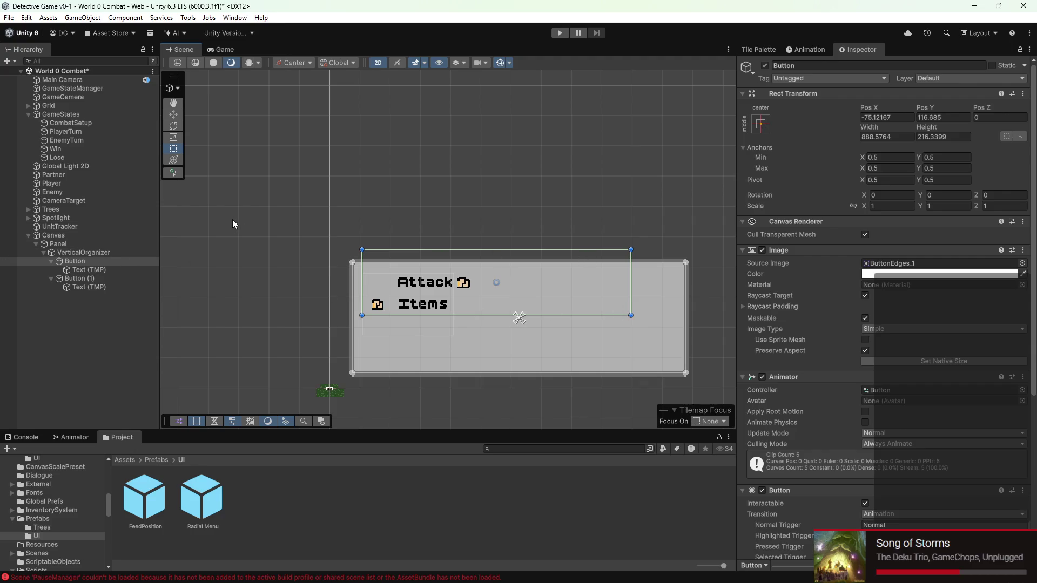
pyautogui.hotkey('ctrl', 'z')
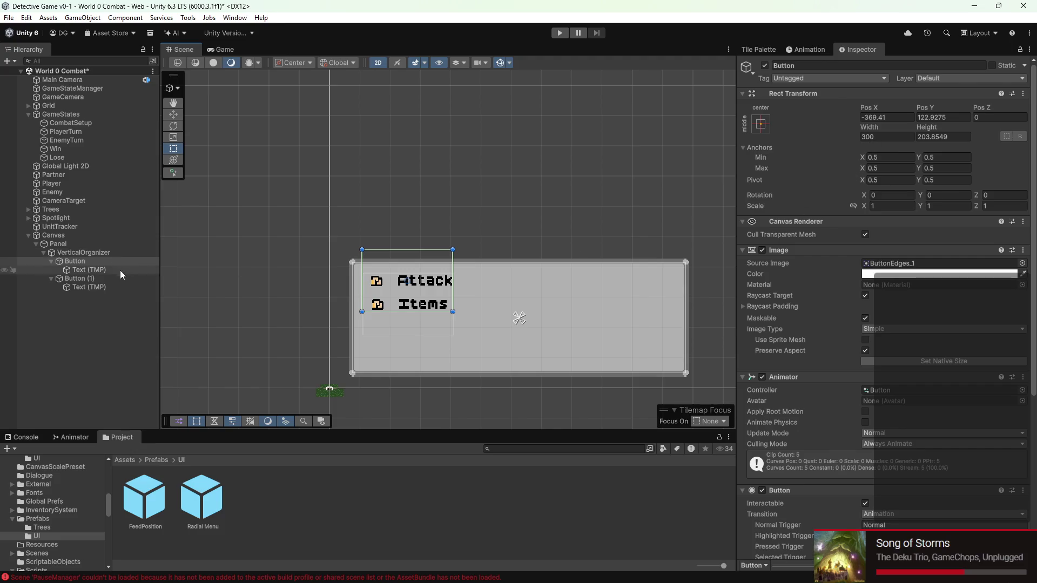
pyautogui.click(106, 278)
pyautogui.click(764, 66)
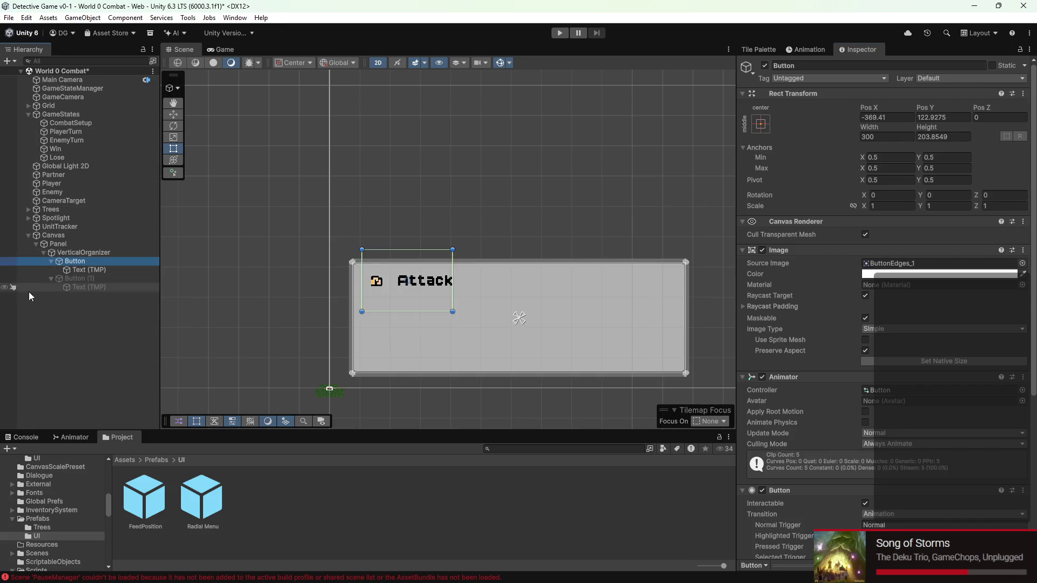
# - Delete the Items button and enlarge the Attack button to about 1.8 scale, shifting it right
pyautogui.rightClick(47, 278)
pyautogui.click(109, 190)
pyautogui.click(97, 261)
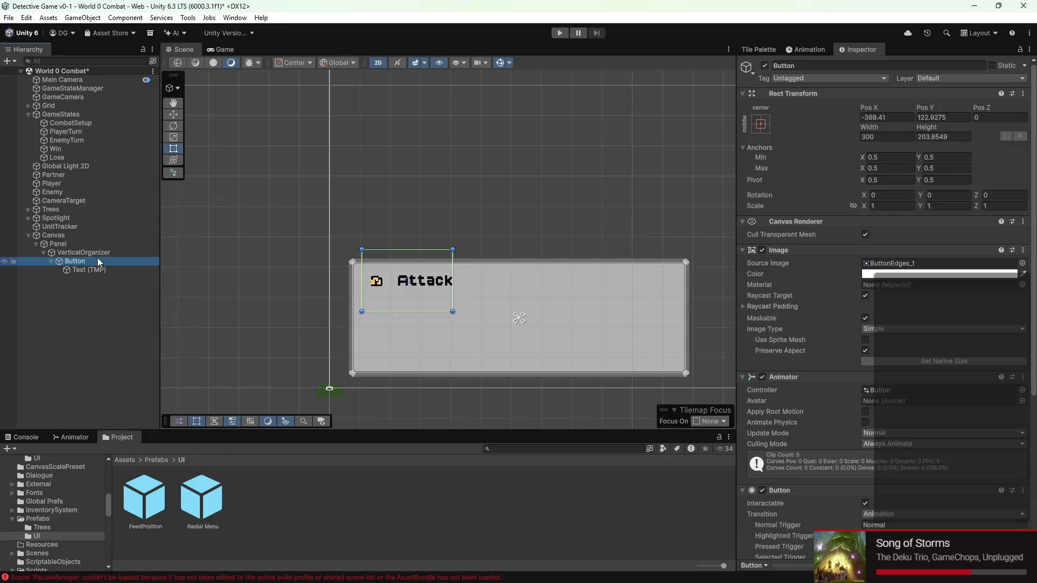
pyautogui.click(863, 207)
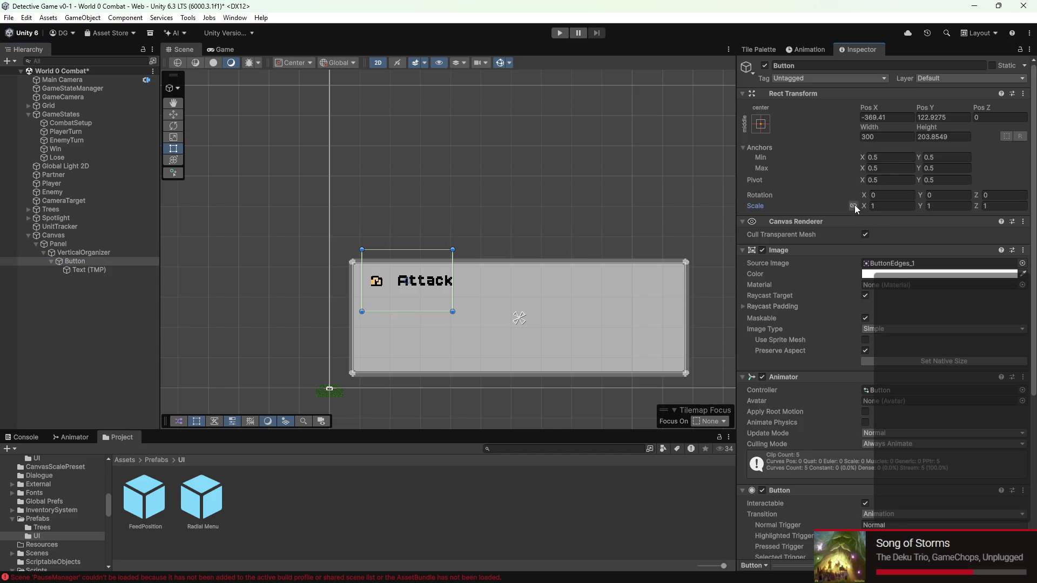
pyautogui.moveTo(865, 206); pyautogui.dragTo(876, 207)
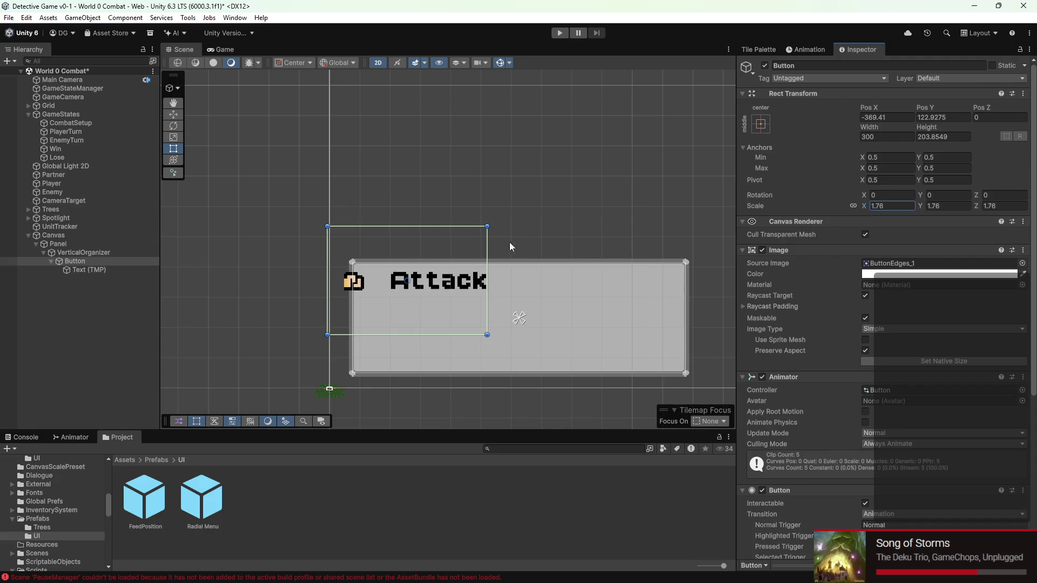
pyautogui.moveTo(464, 282); pyautogui.dragTo(491, 287)
pyautogui.click(218, 50)
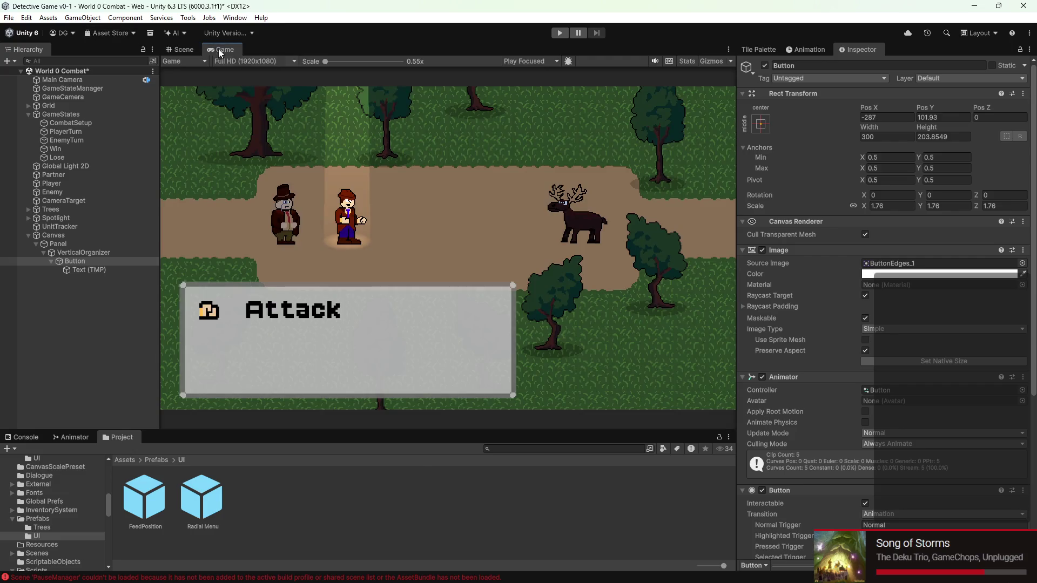
# - Refine the Attack button's scale from 1.37 down to 1.19 and nudge it toward the panel's top-left
pyautogui.click(861, 207)
pyautogui.write('1.37')
pyautogui.press('Return')
pyautogui.moveTo(854, 205); pyautogui.dragTo(852, 205)
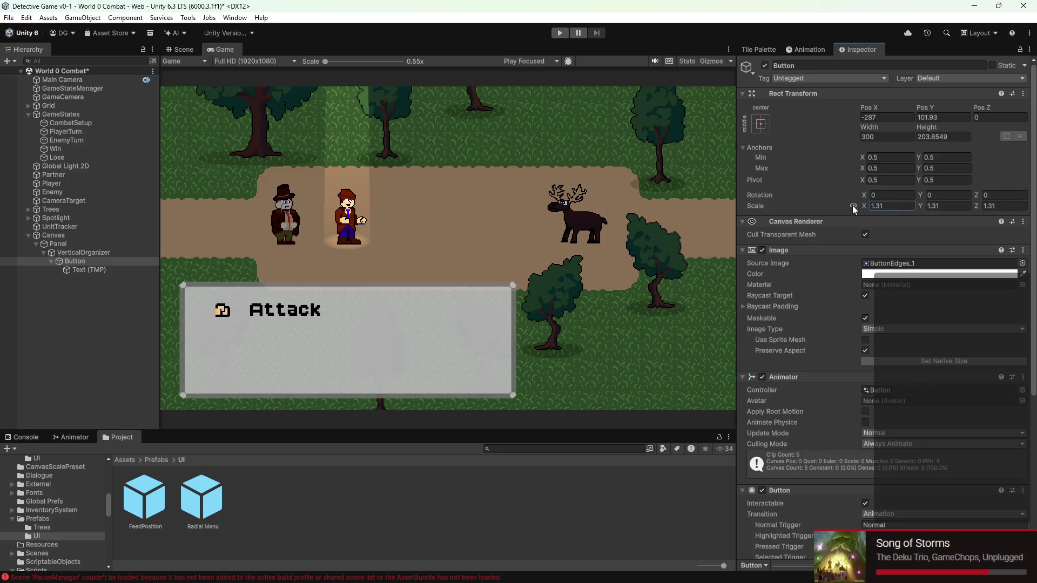
pyautogui.click(183, 50)
pyautogui.moveTo(475, 289); pyautogui.dragTo(448, 288)
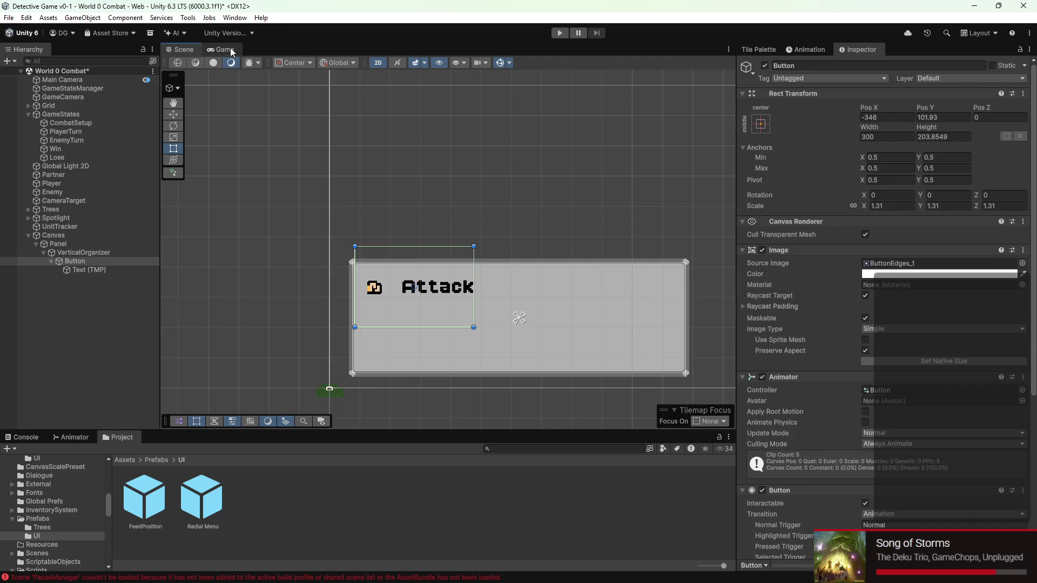
pyautogui.click(229, 50)
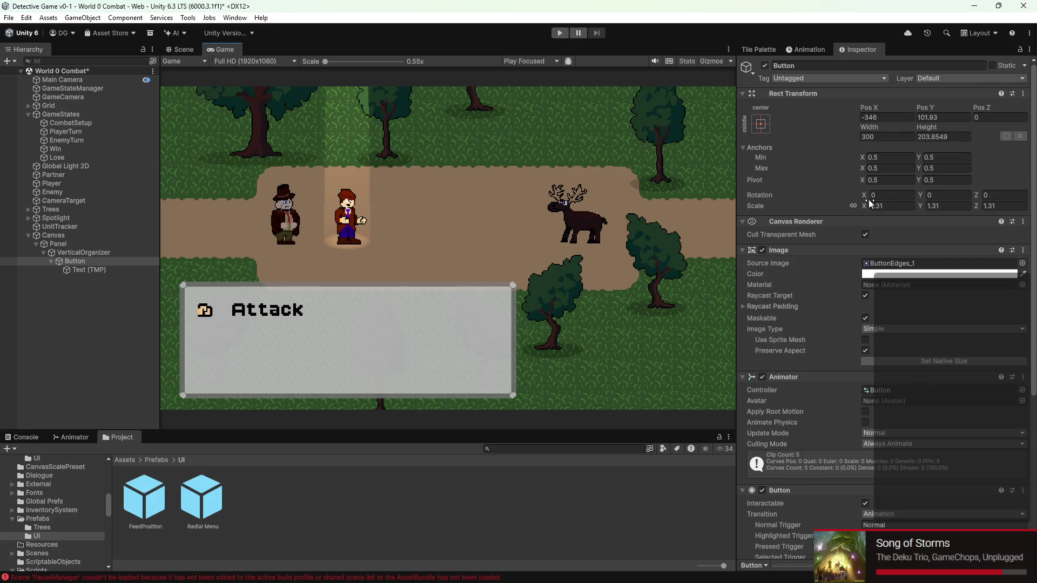
pyautogui.moveTo(866, 208); pyautogui.dragTo(862, 208)
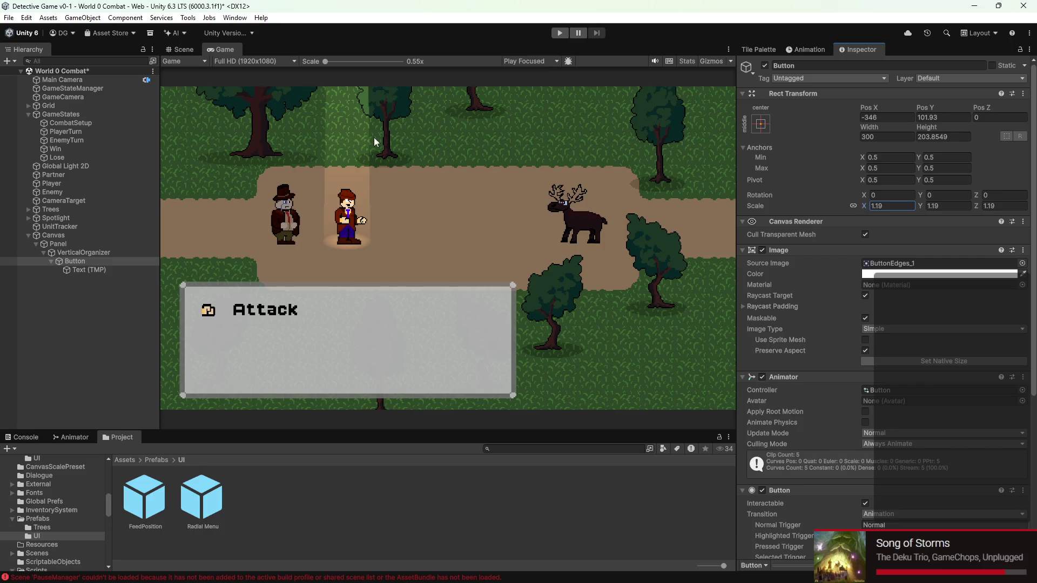
pyautogui.click(183, 49)
pyautogui.moveTo(458, 297); pyautogui.dragTo(449, 293)
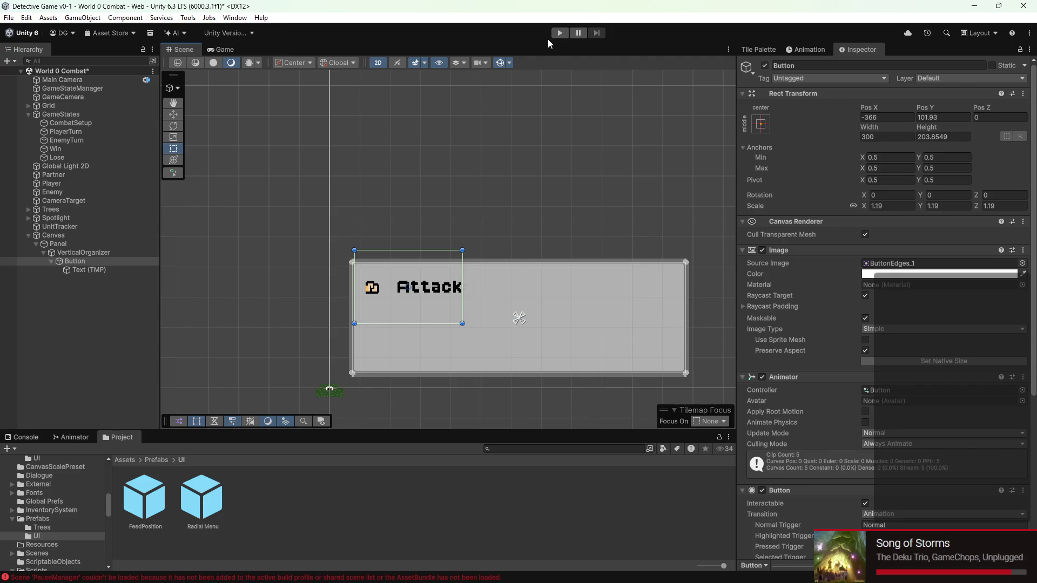
# - Duplicate the Attack button and move the copy below the original with the Move tool
pyautogui.rightClick(123, 260)
pyautogui.click(204, 190)
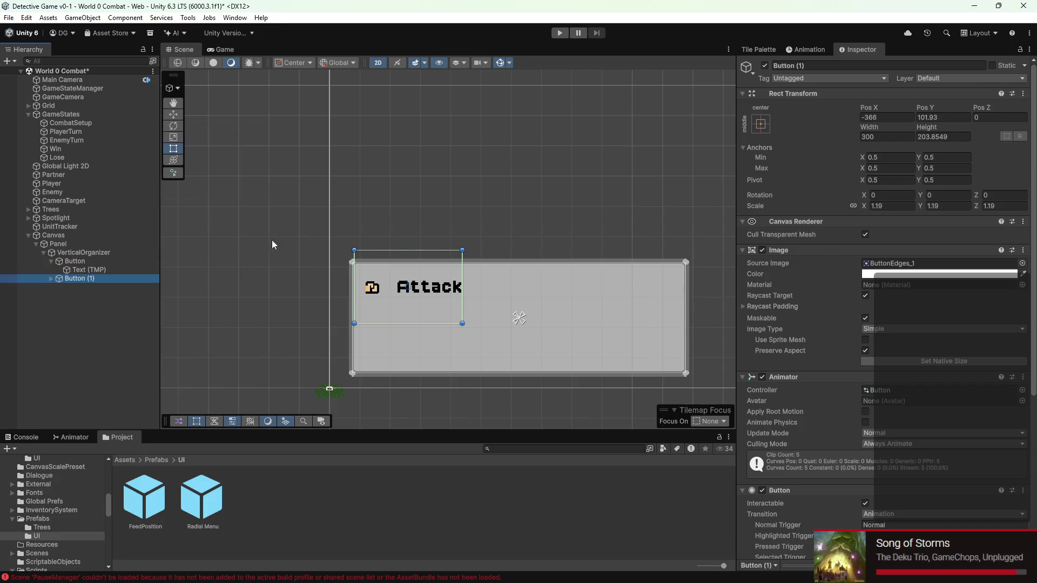
pyautogui.click(179, 115)
pyautogui.moveTo(408, 249); pyautogui.dragTo(406, 297)
# - Make a third copy with Ctrl+D and set the top button's Pos Y to 100
pyautogui.hotkey('ctrl', 'd')
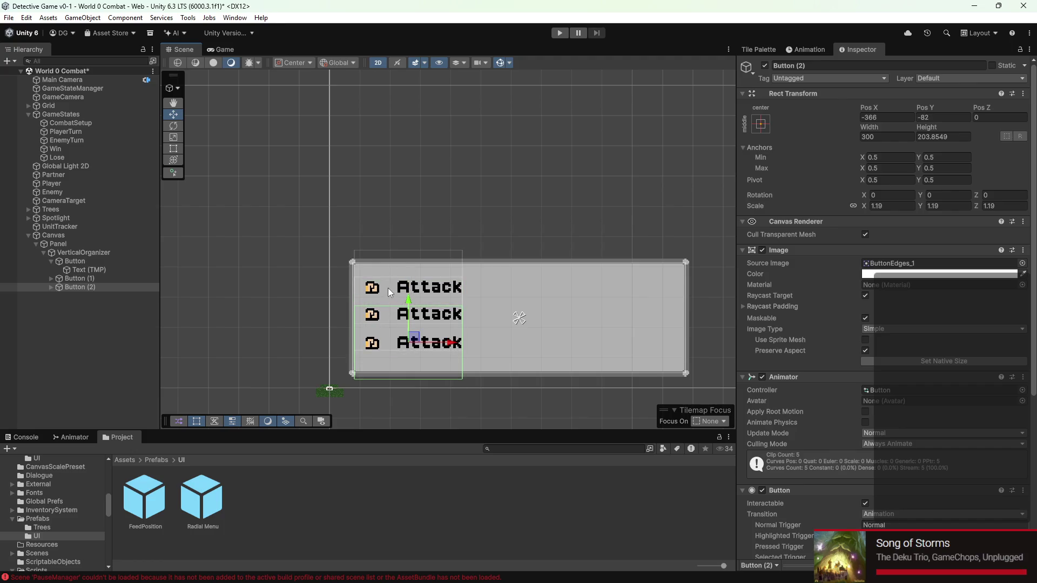
pyautogui.click(75, 262)
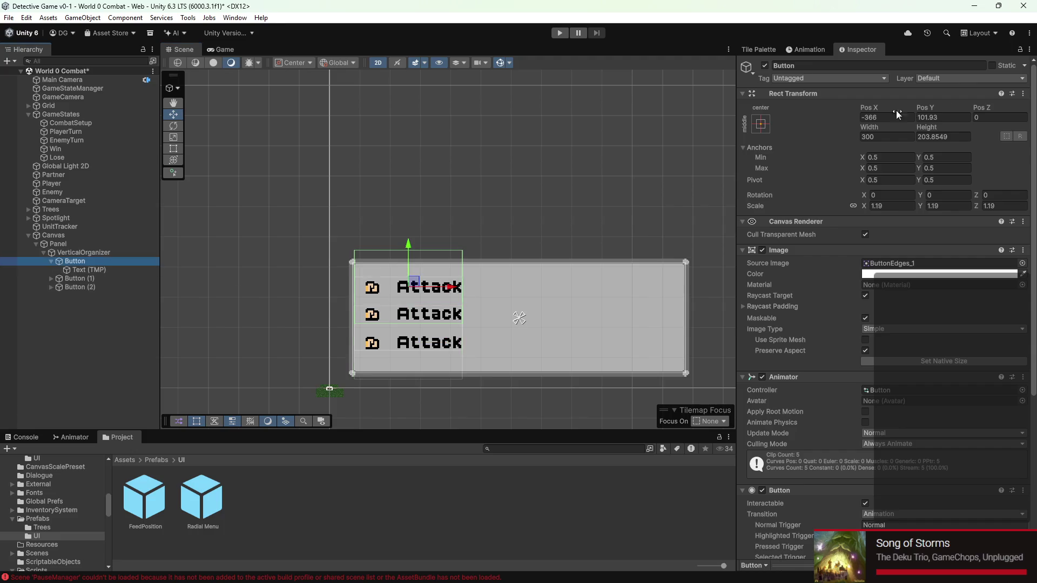
pyautogui.click(944, 117)
pyautogui.write('100')
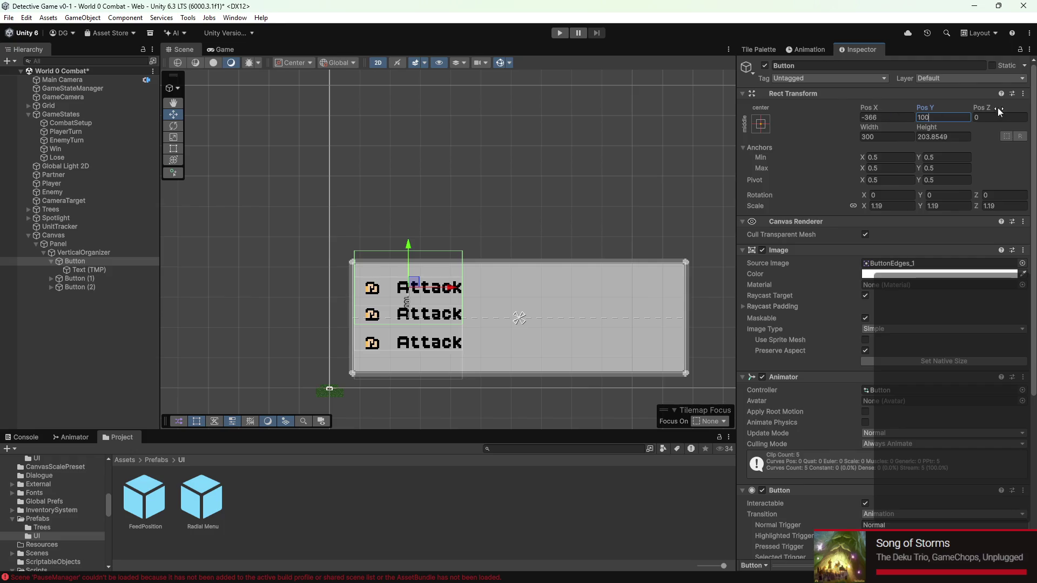
# - Set Pos Y of the top, middle and bottom Attack buttons to 115, 15 and -85
pyautogui.press('BackSpace')
pyautogui.press('BackSpace')
pyautogui.write('15')
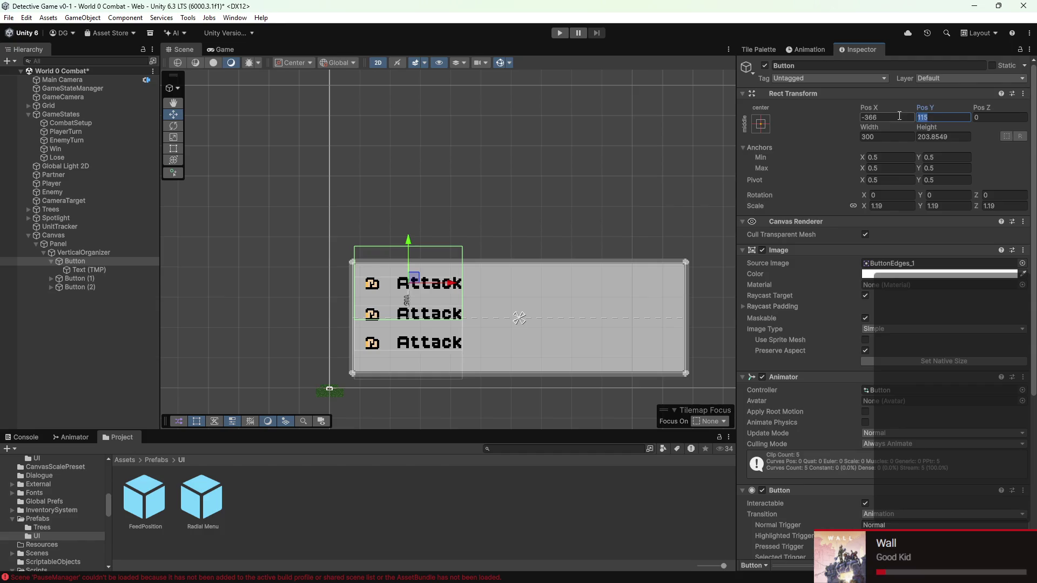
pyautogui.click(108, 278)
pyautogui.click(955, 117)
pyautogui.write('156')
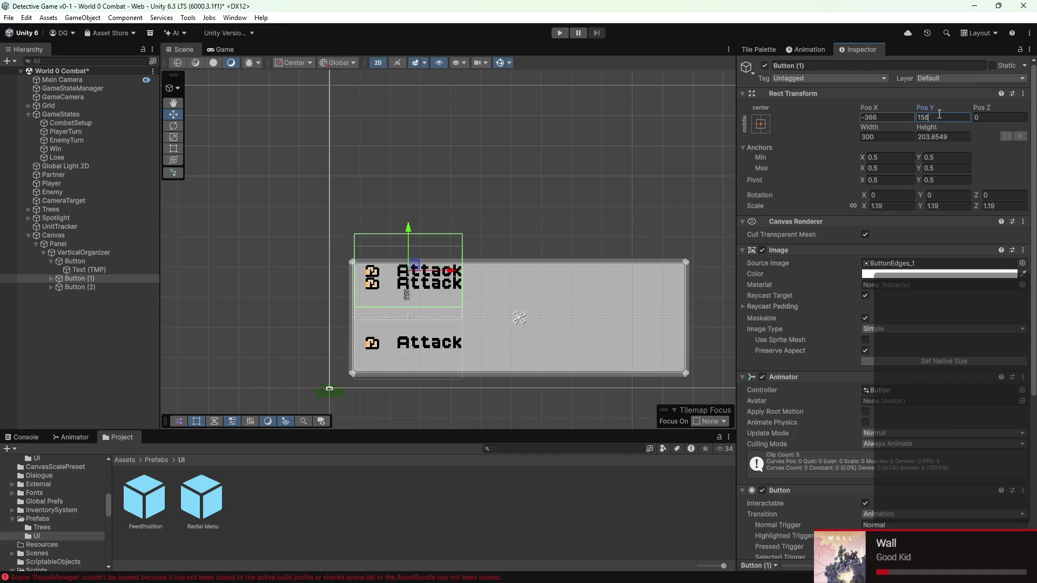
pyautogui.press('BackSpace')
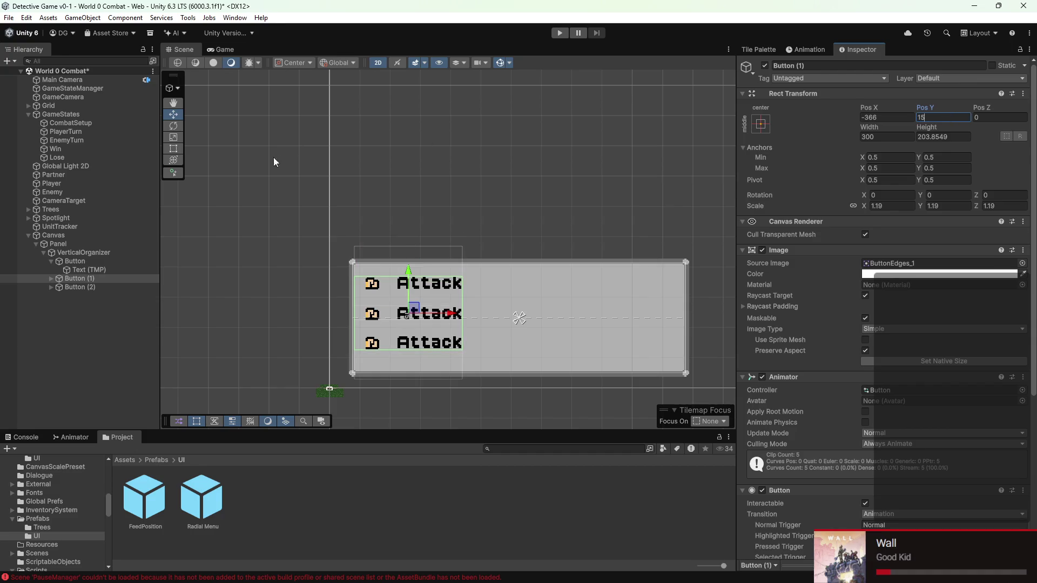
pyautogui.click(135, 286)
pyautogui.click(938, 118)
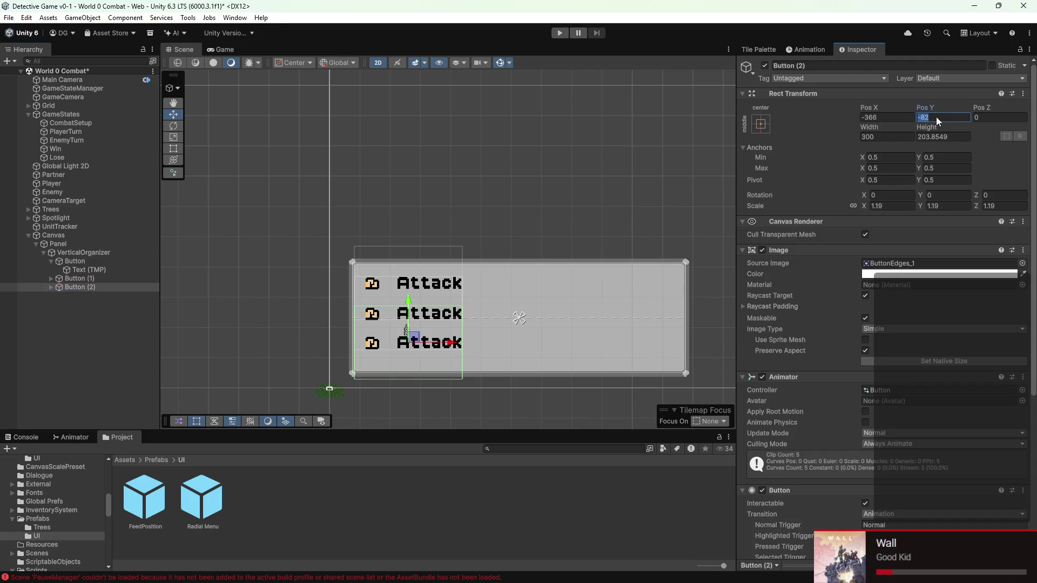
pyautogui.write('15')
pyautogui.write('-106')
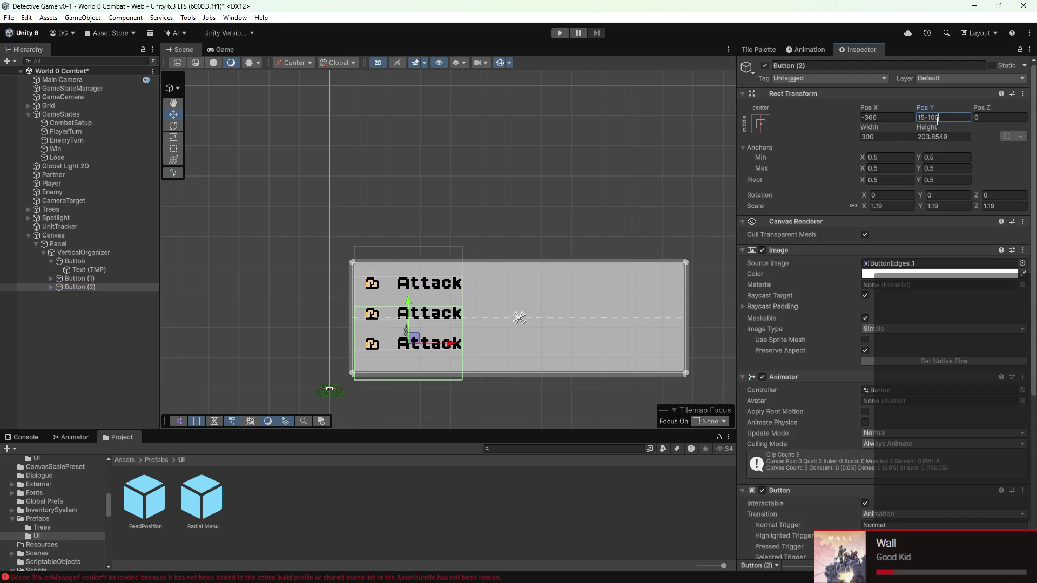
pyautogui.keyDown('shift'); pyautogui.click(81, 261); pyautogui.keyUp('shift')
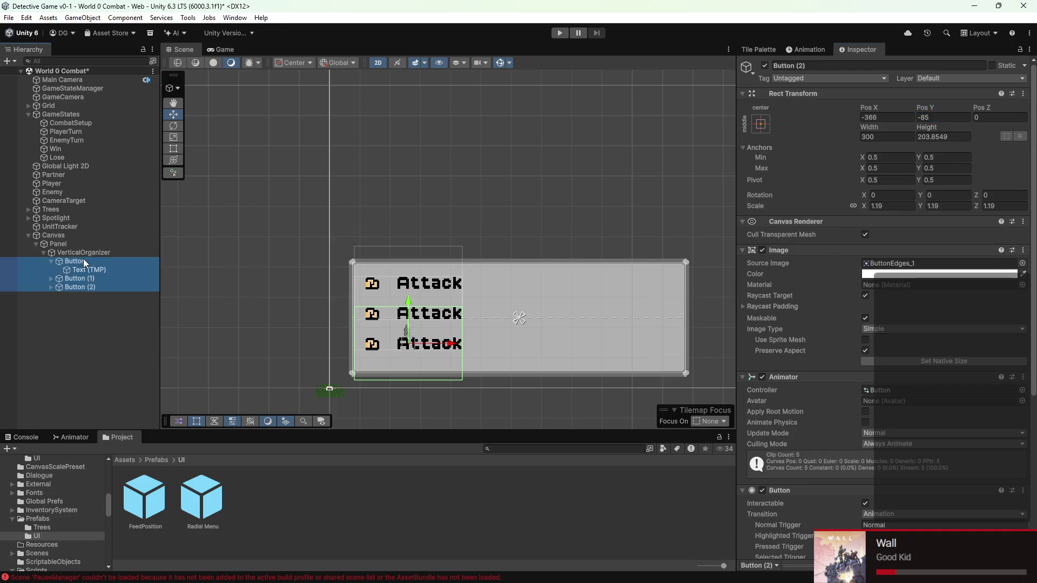
# - Undo the accidental button duplication and move Button (1)'s script component up the list
pyautogui.hotkey('ctrl', 'd')
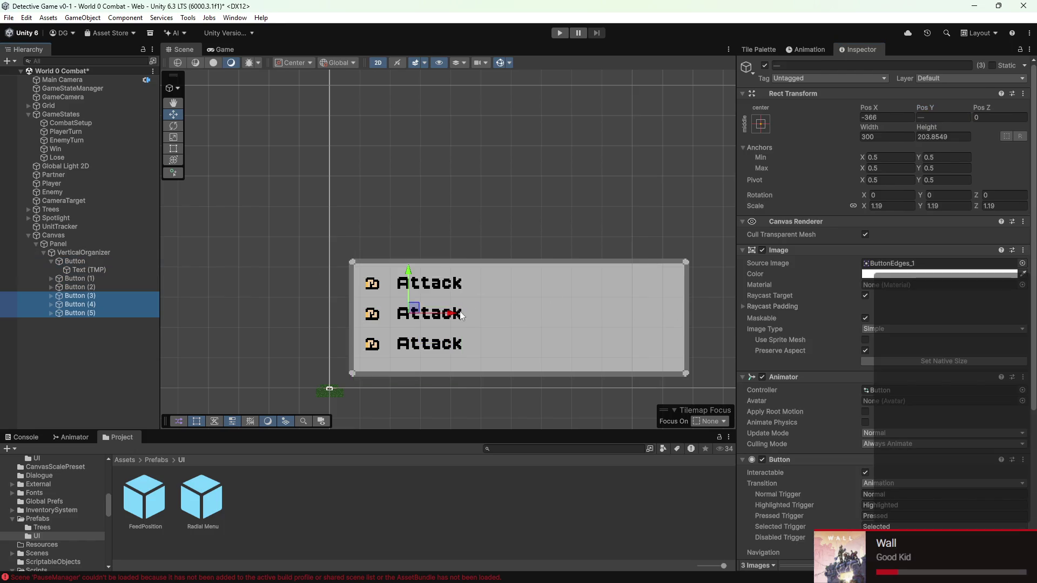
pyautogui.hotkey('ctrl', 'z')
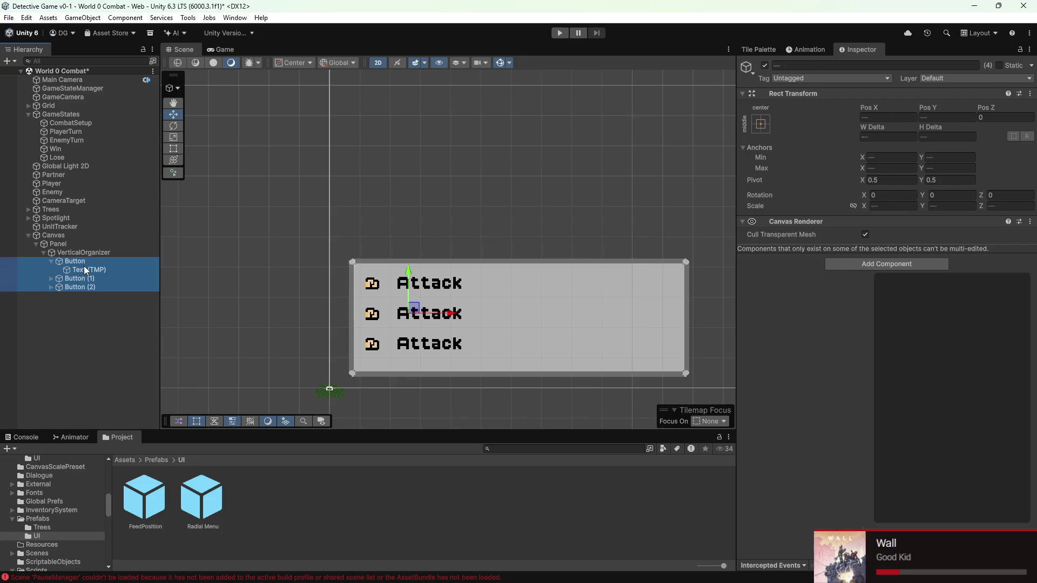
pyautogui.click(84, 263)
pyautogui.click(92, 278)
pyautogui.scroll(-8, 990, 355)
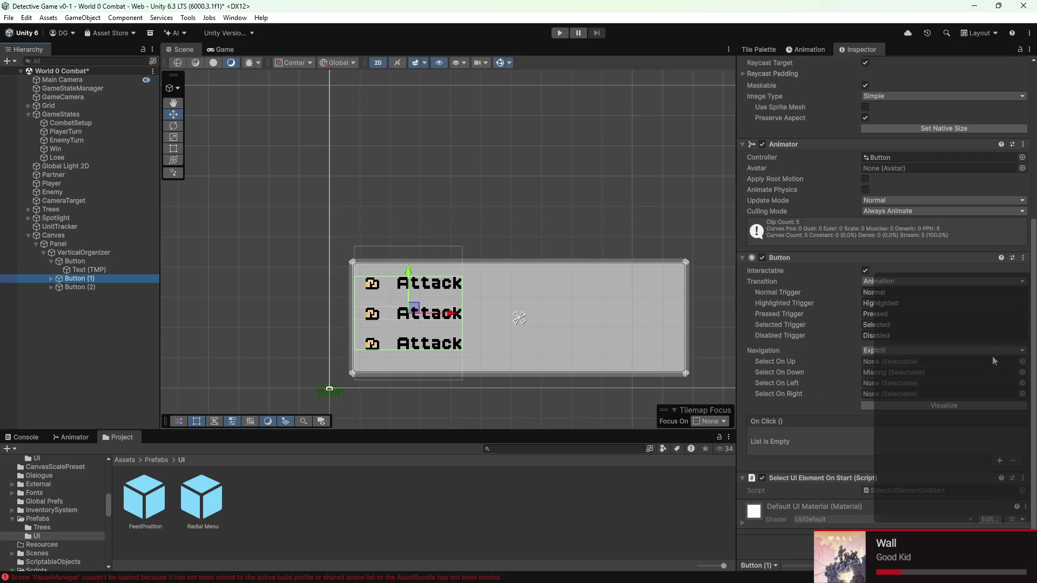
pyautogui.click(1023, 479)
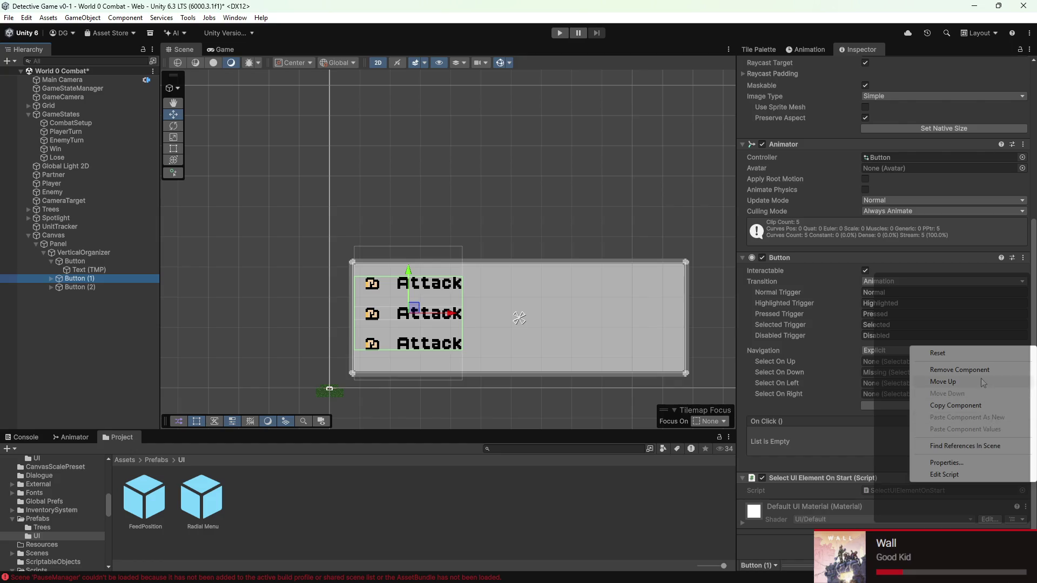
pyautogui.click(942, 382)
# - Open SelectUIElementOnStart.cs for editing from the bottom button's Select UI Element On Start component
pyautogui.click(81, 287)
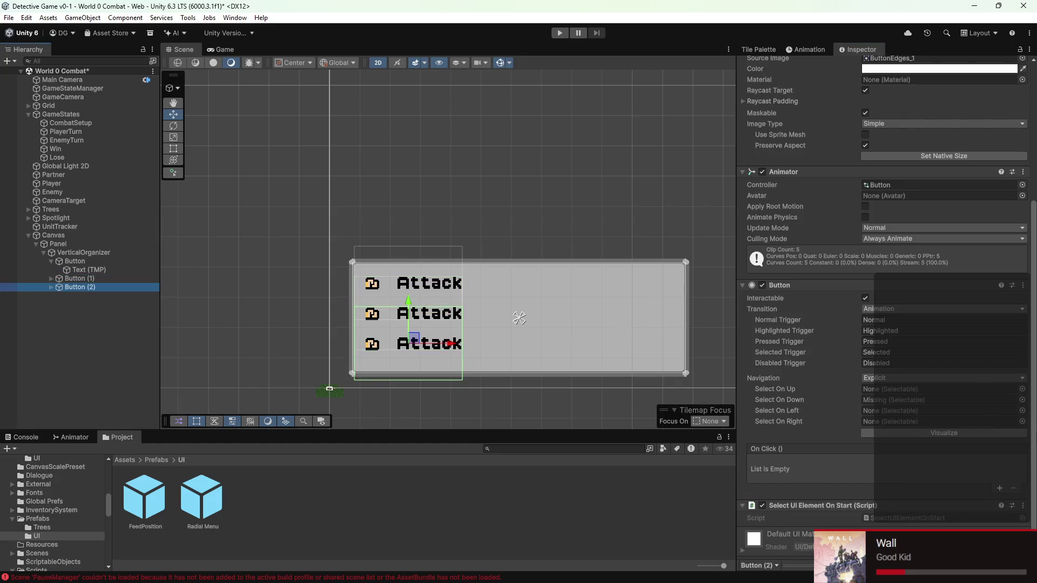
pyautogui.scroll(-2, 1016, 497)
pyautogui.click(1023, 479)
pyautogui.click(950, 470)
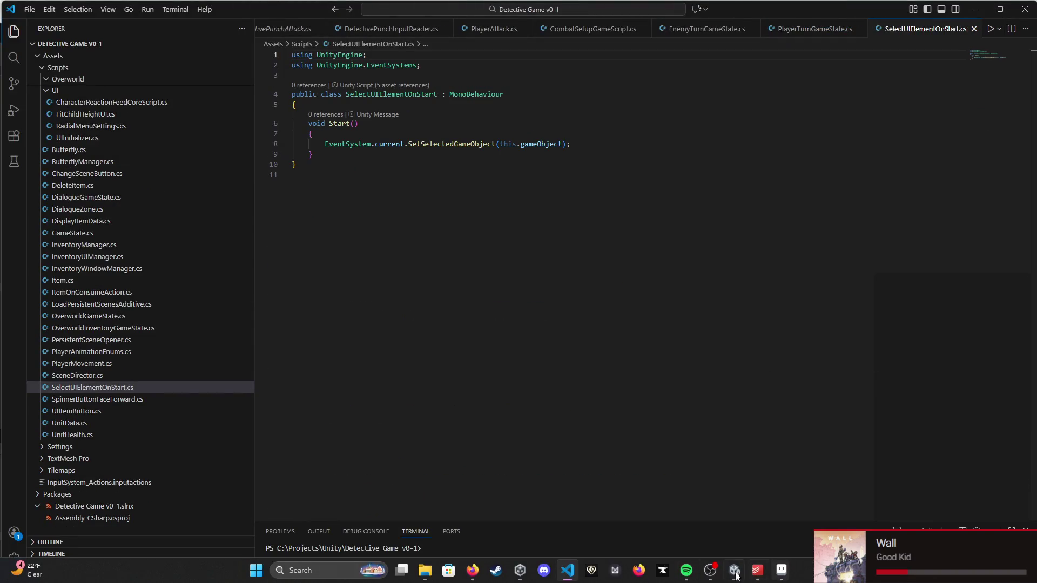
# - Return from Visual Studio Code to the Unity editor showing the button's script component
pyautogui.click(734, 570)
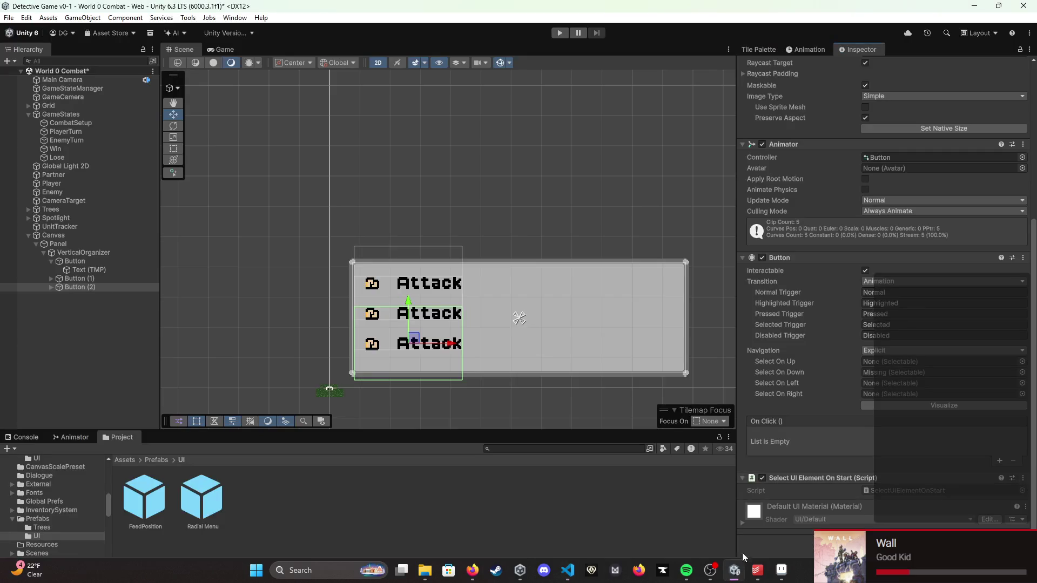
pyautogui.click(1024, 480)
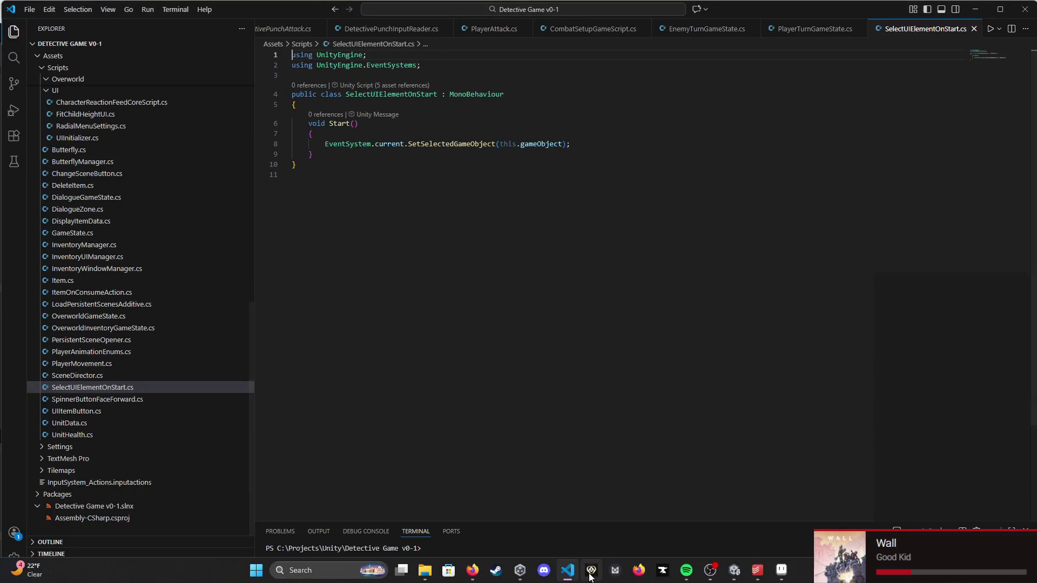
pyautogui.click(472, 574)
pyautogui.click(472, 573)
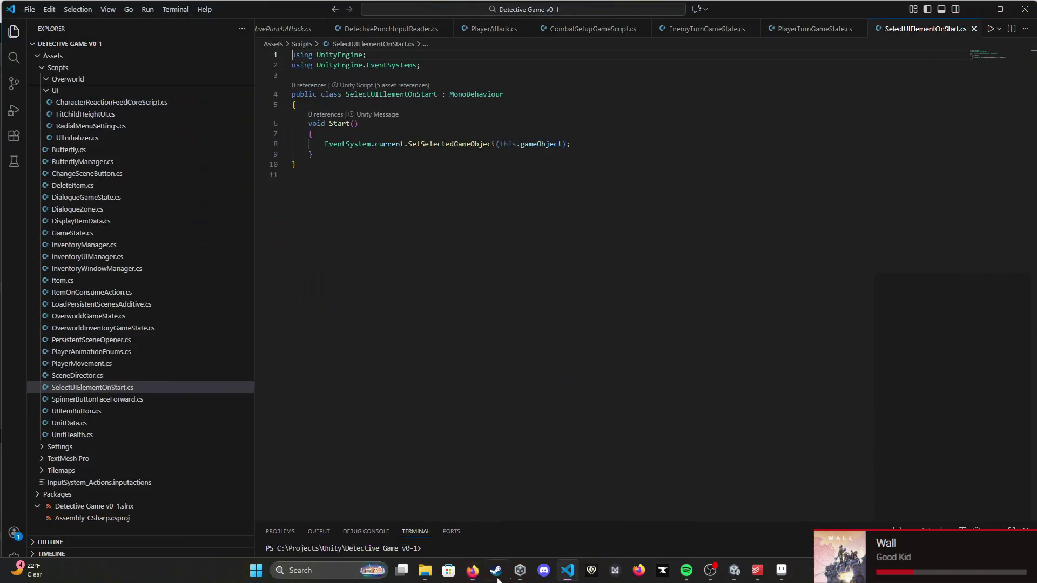
pyautogui.click(735, 573)
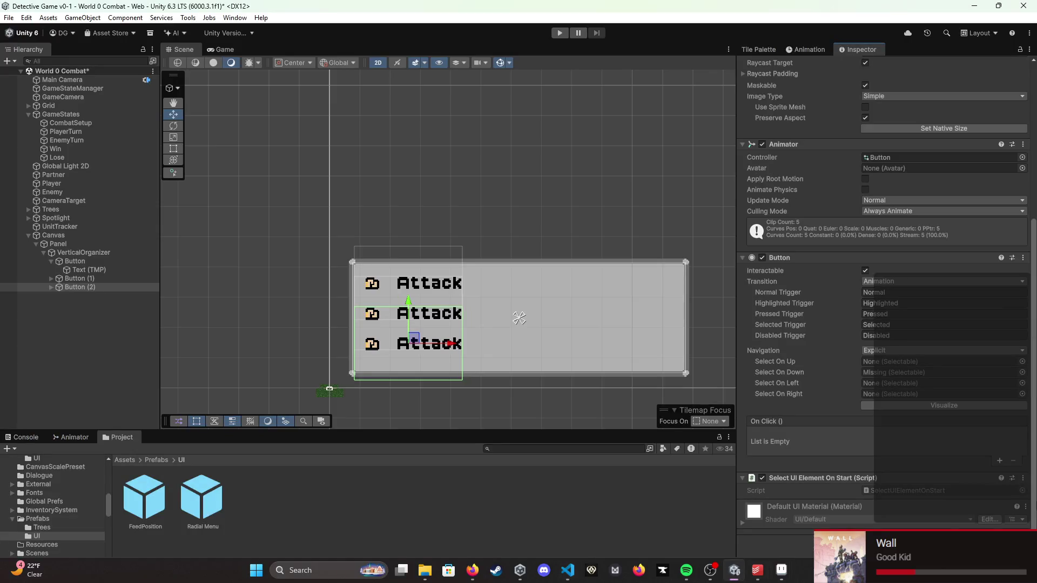
# - Remove Select UI Element On Start from Button (2), then duplicate the three buttons into a right column
pyautogui.click(1023, 477)
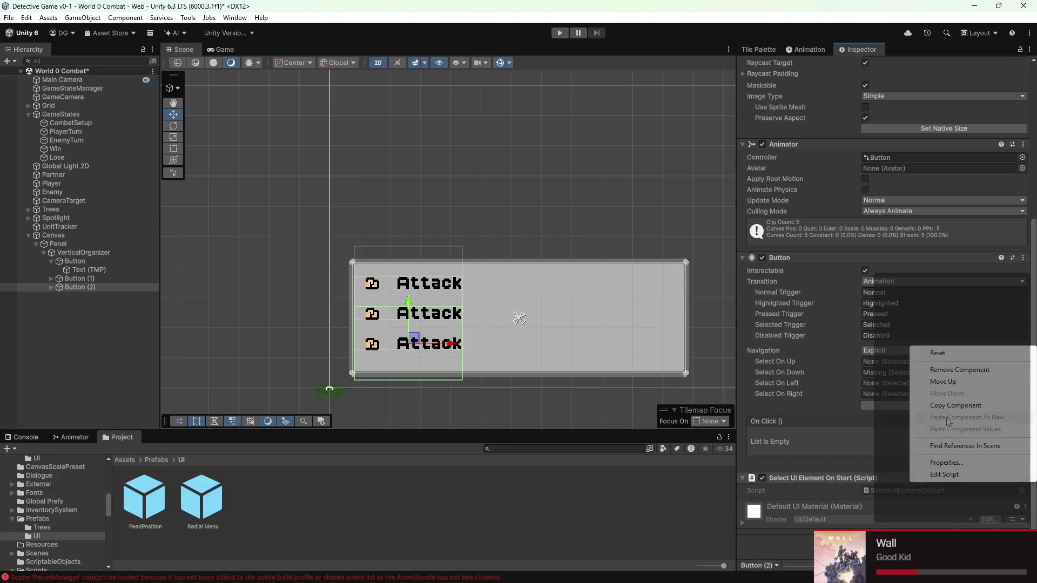
pyautogui.click(960, 371)
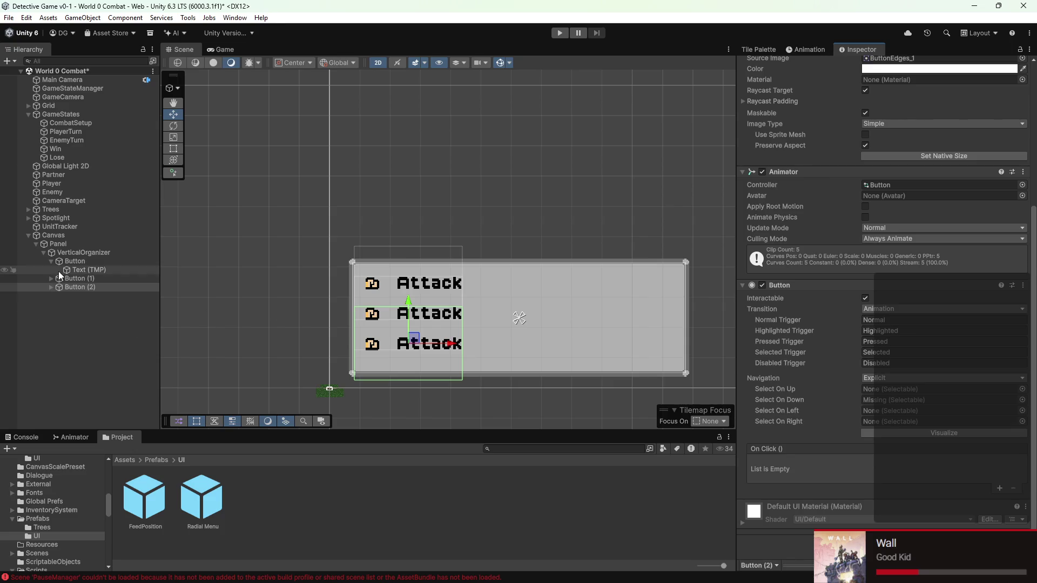
pyautogui.keyDown('shift'); pyautogui.click(66, 259); pyautogui.keyUp('shift')
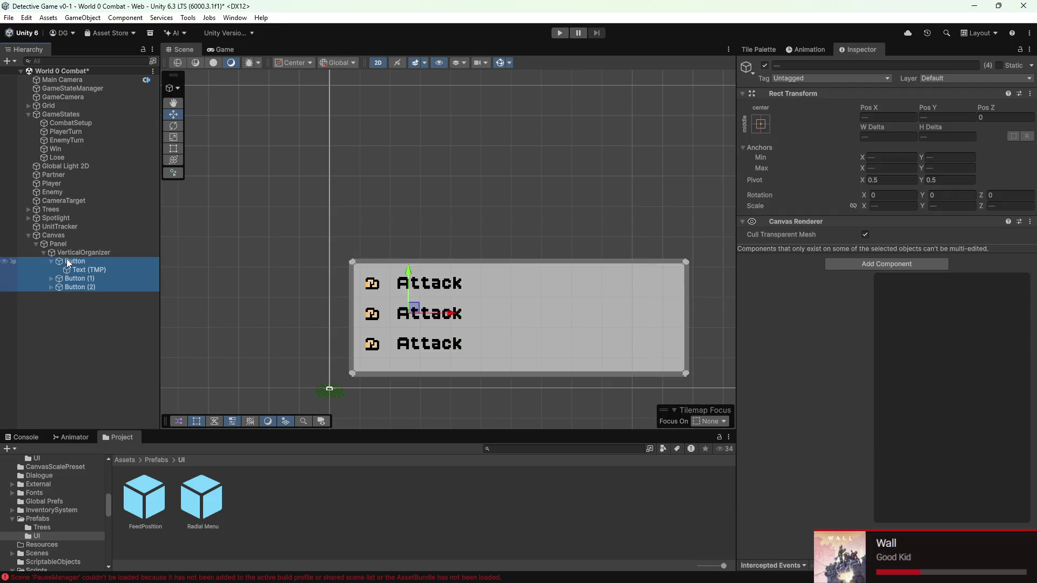
pyautogui.hotkey('ctrl', 'd')
pyautogui.moveTo(453, 316)
pyautogui.mouseDown()
pyautogui.moveTo(592, 307)
pyautogui.moveTo(606, 319)
pyautogui.mouseUp()
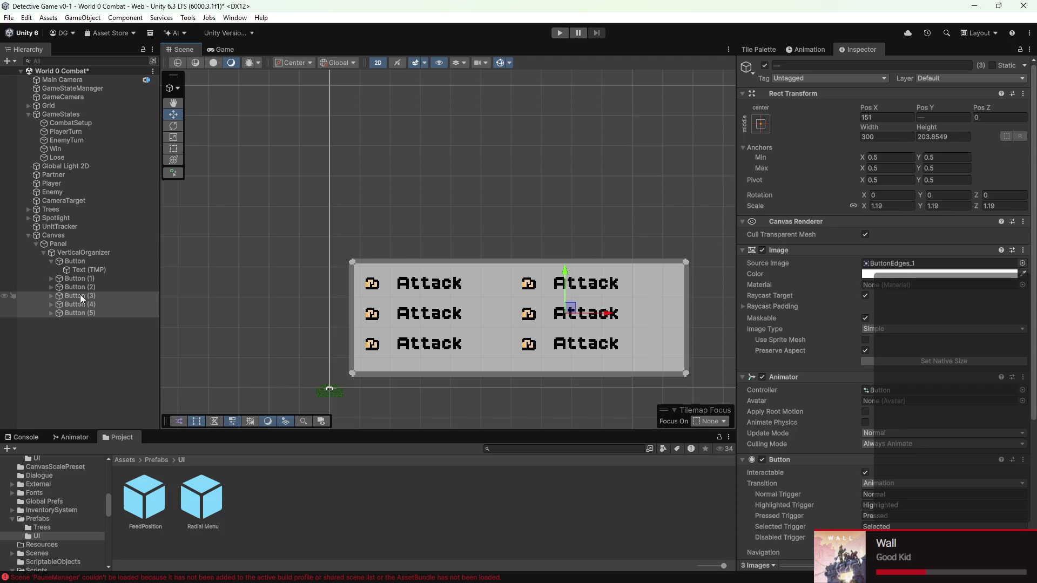
# - Remove Select UI Element On Start from Button (3) and save the scene
pyautogui.click(51, 295)
pyautogui.click(49, 315)
pyautogui.click(51, 331)
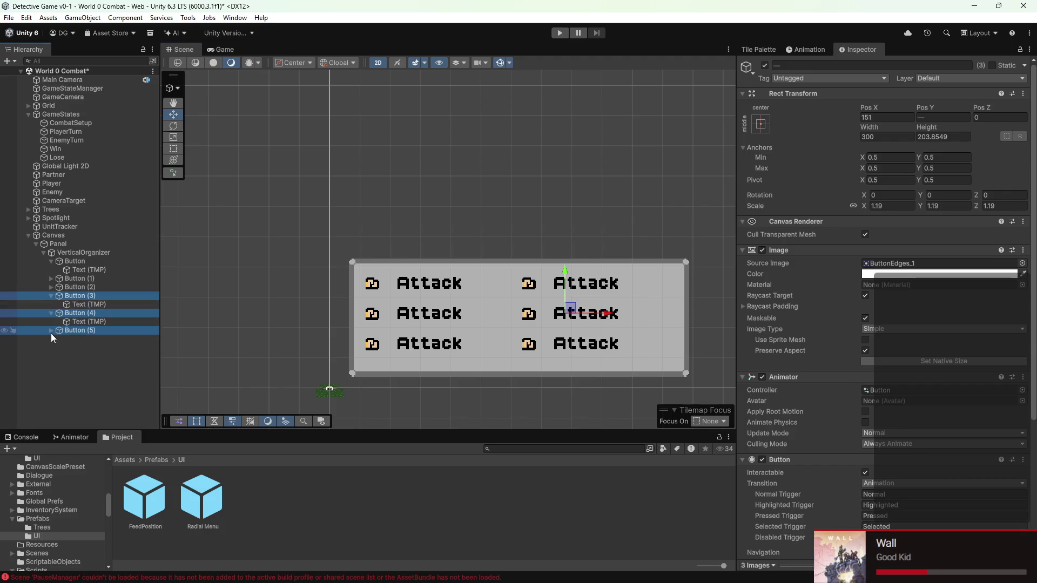
pyautogui.scroll(-5, 786, 411)
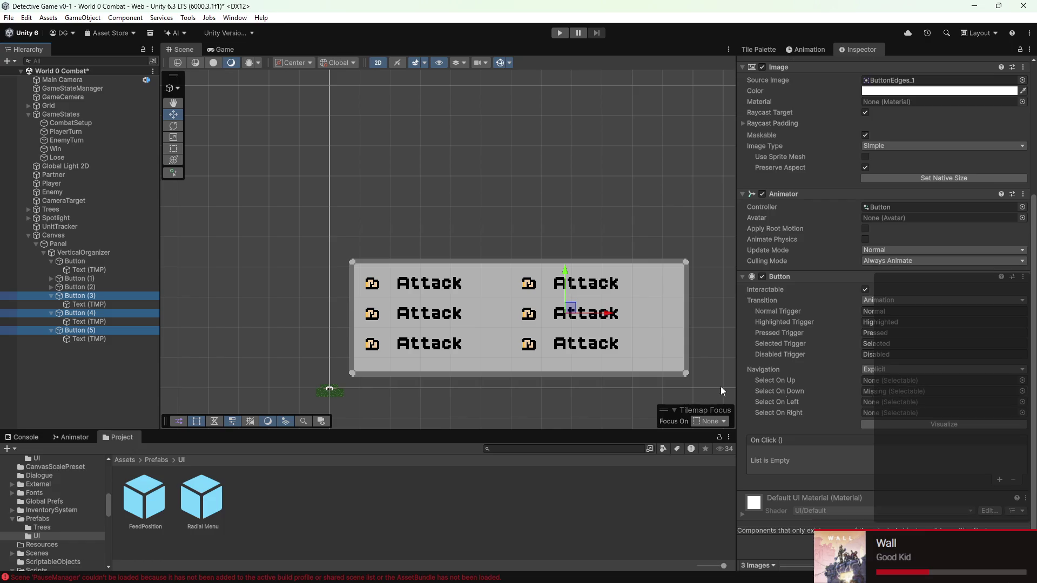
pyautogui.click(134, 295)
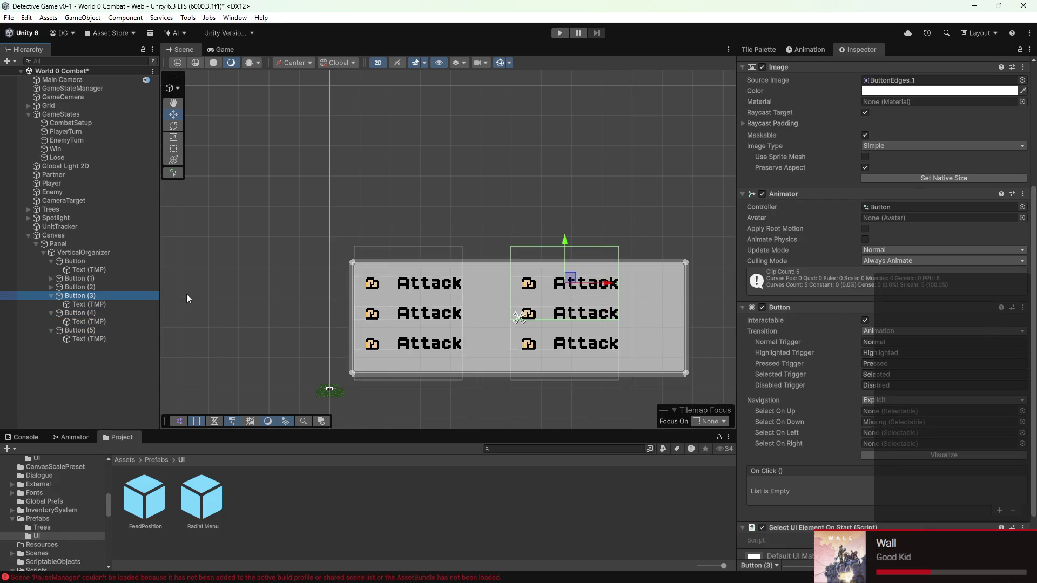
pyautogui.scroll(-2, 943, 425)
pyautogui.rightClick(1016, 479)
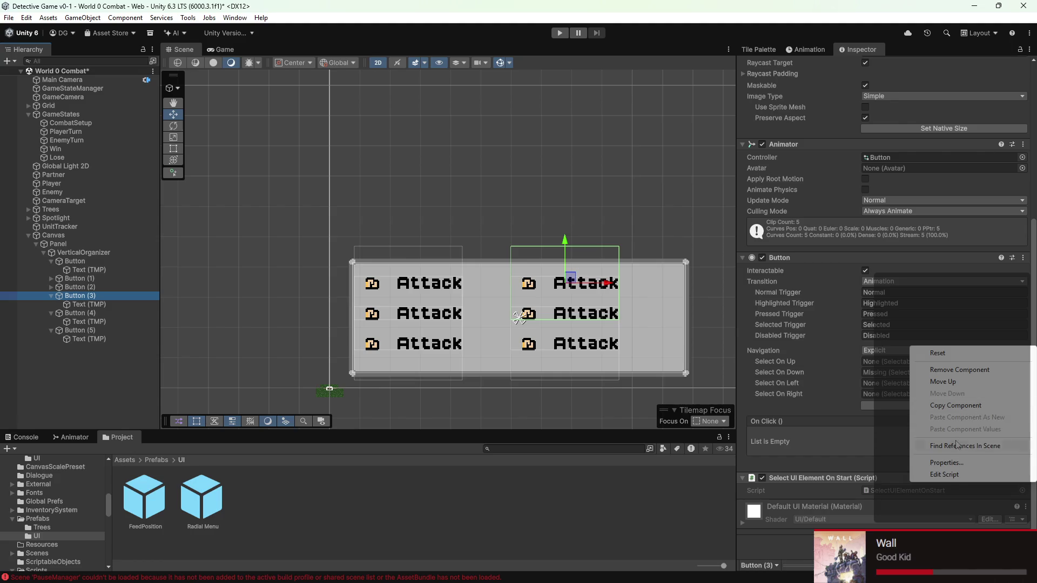
pyautogui.click(955, 369)
pyautogui.scroll(-3, 550, 266)
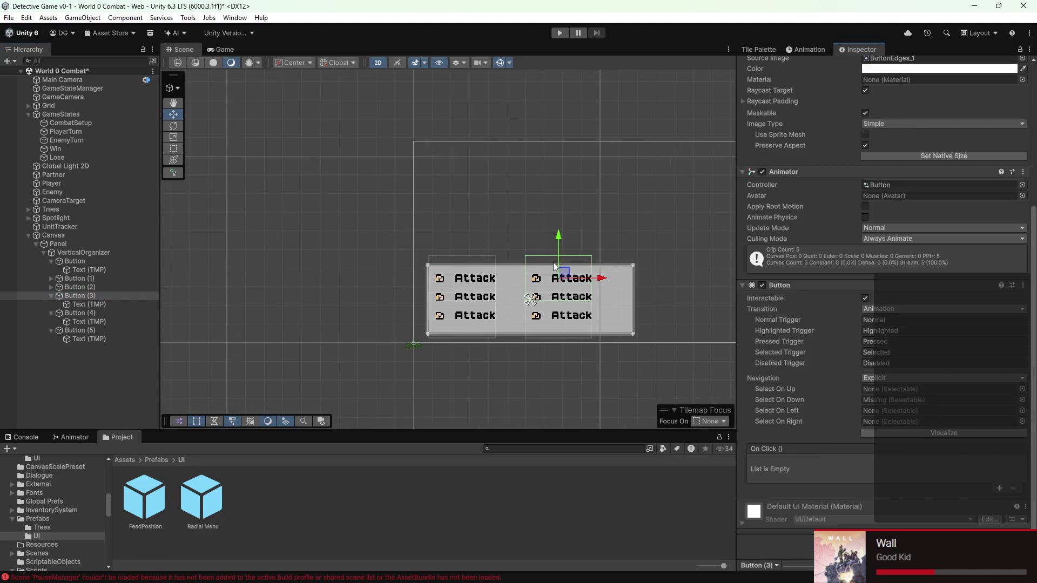
pyautogui.hotkey('ctrl', 's')
pyautogui.click(74, 280)
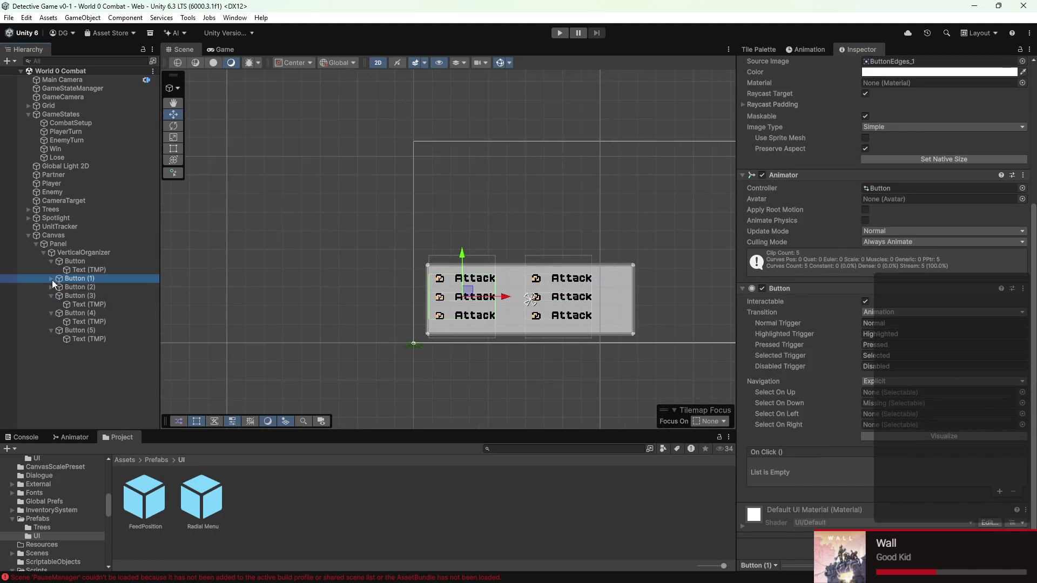
# - Change Button (1)'s label text to Defend
pyautogui.click(51, 279)
pyautogui.click(50, 295)
pyautogui.click(84, 269)
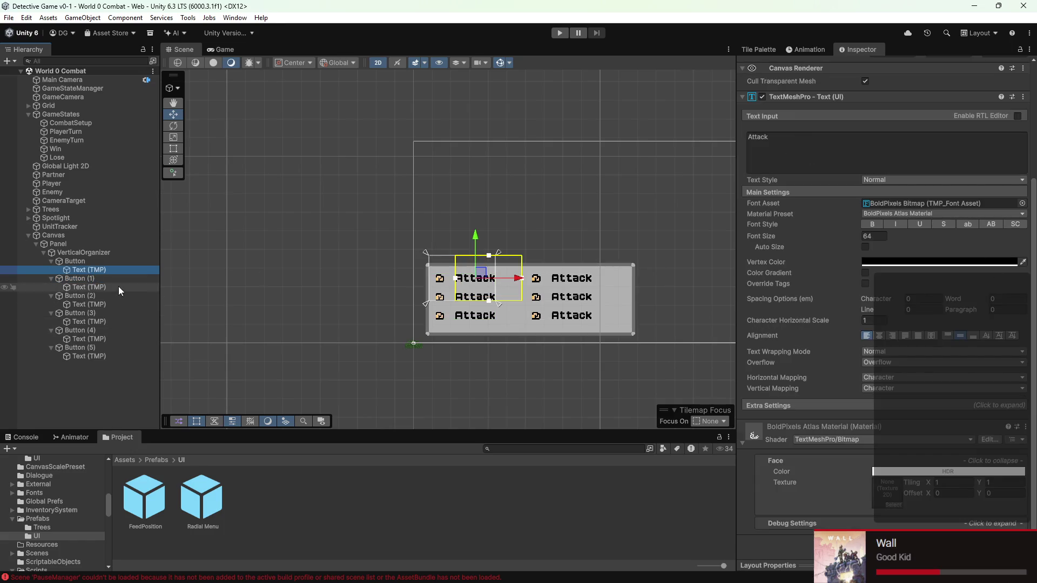
pyautogui.click(83, 286)
pyautogui.doubleClick(758, 137)
pyautogui.write('dE')
pyautogui.press('BackSpace')
pyautogui.press('BackSpace')
pyautogui.write('Defend')
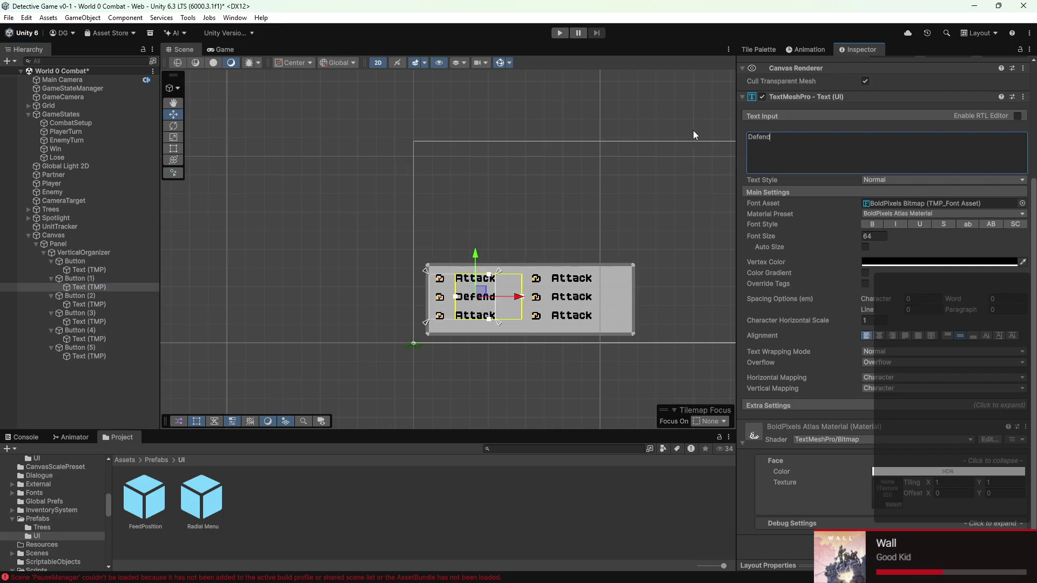
# - Relabel Button (2) as Run Away and Button (3) as Investigate
pyautogui.click(84, 304)
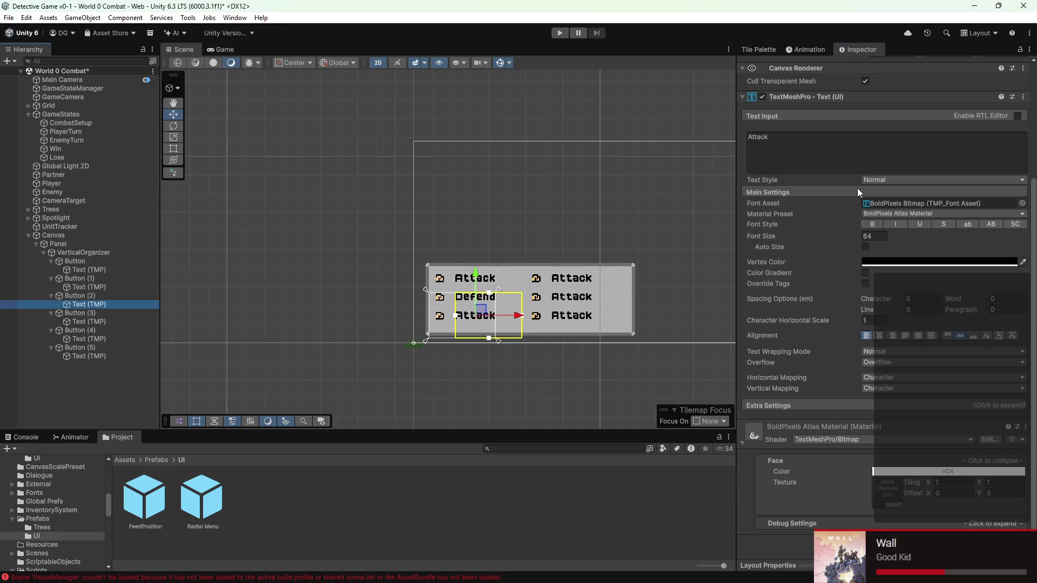
pyautogui.click(831, 150)
pyautogui.write('R')
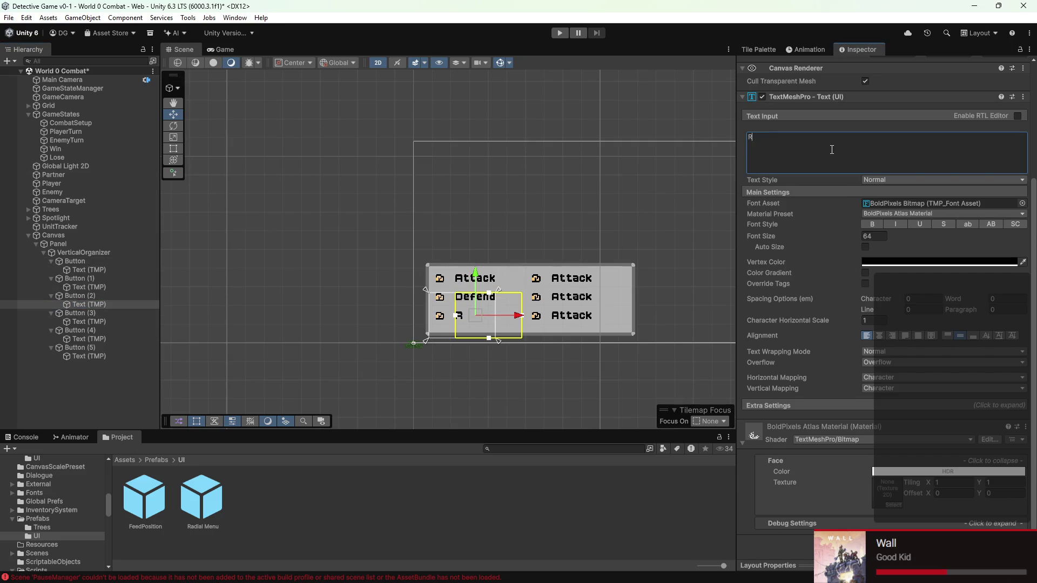
pyautogui.write('un Away')
pyautogui.click(89, 322)
pyautogui.click(877, 148)
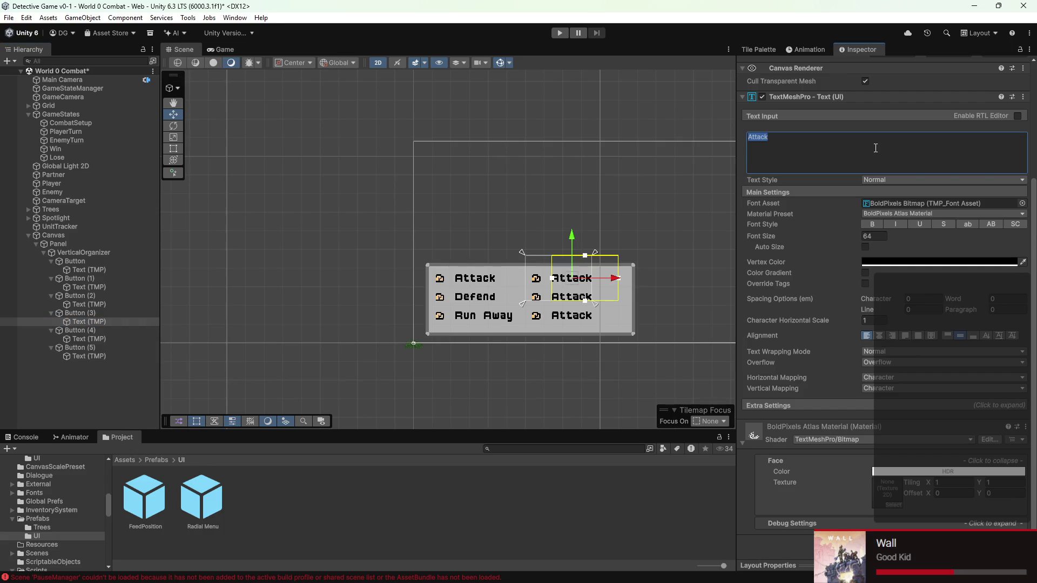
pyautogui.write('Investigate')
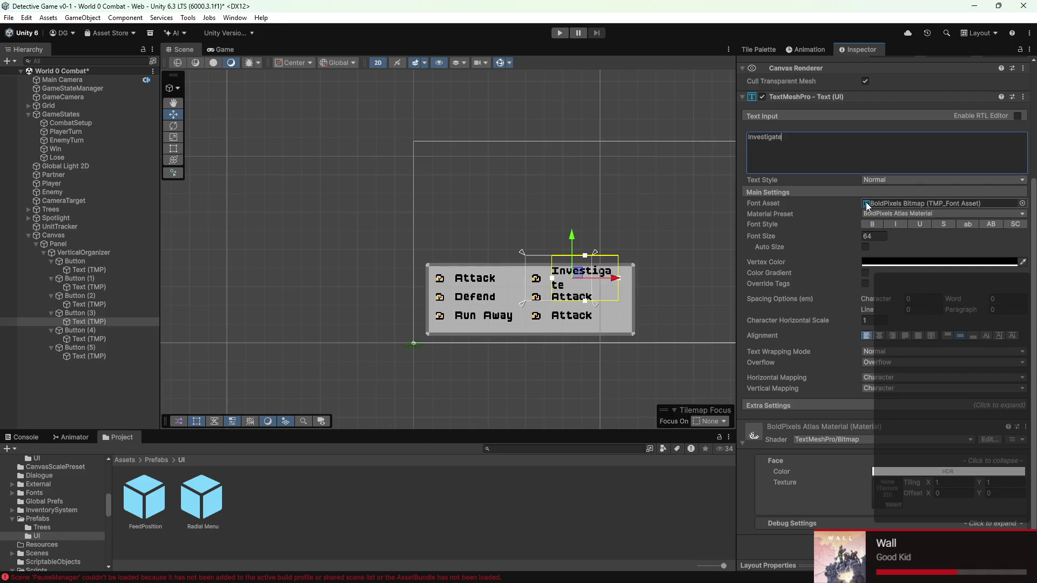
pyautogui.click(85, 253)
pyautogui.click(73, 258)
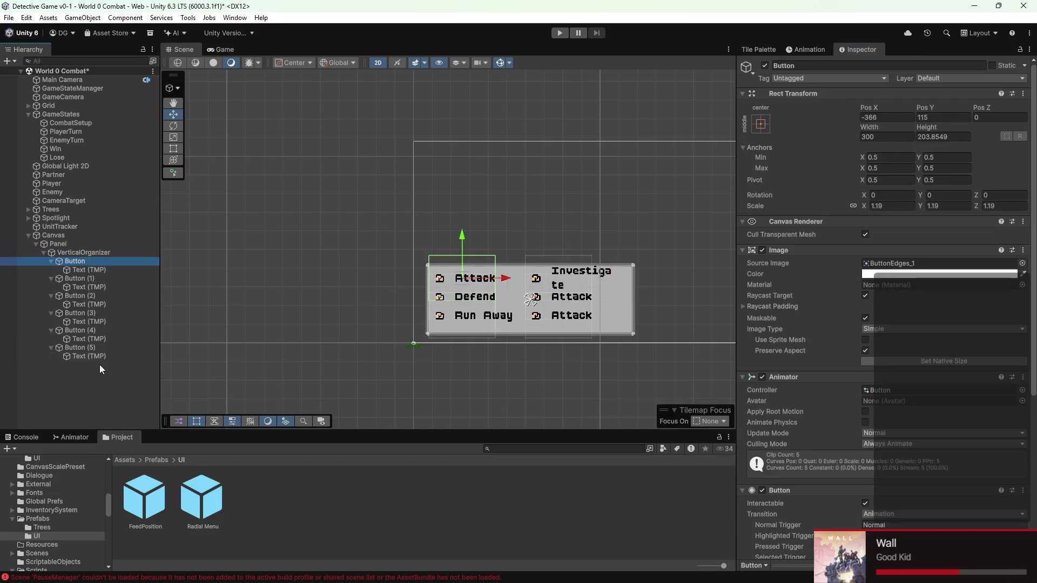
# - Turn on Auto Size for the first button's Attack label, raising its font size to 72
pyautogui.keyDown('shift'); pyautogui.click(101, 355); pyautogui.keyUp('shift')
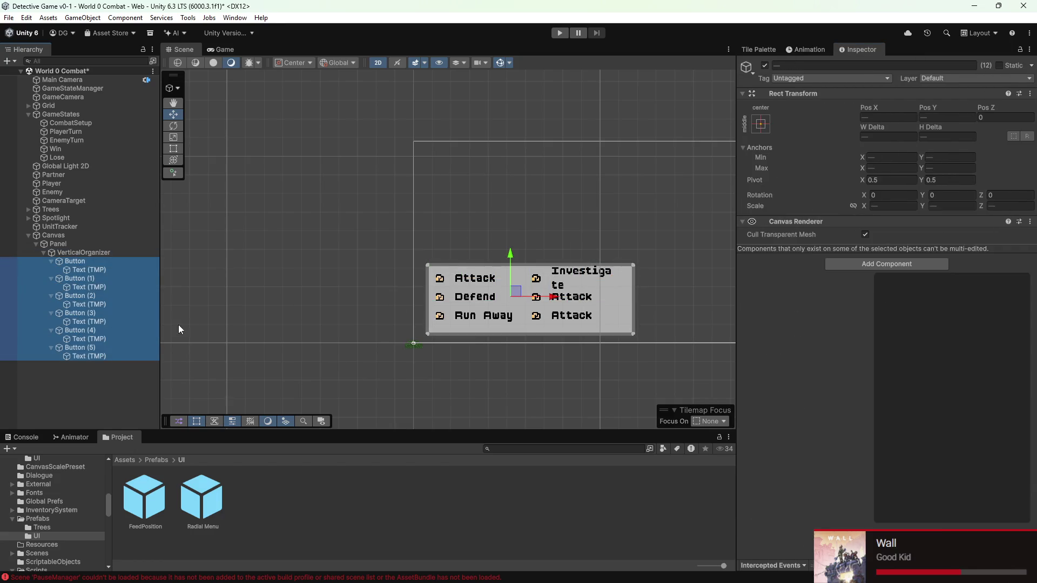
pyautogui.click(109, 270)
pyautogui.scroll(-2, 902, 373)
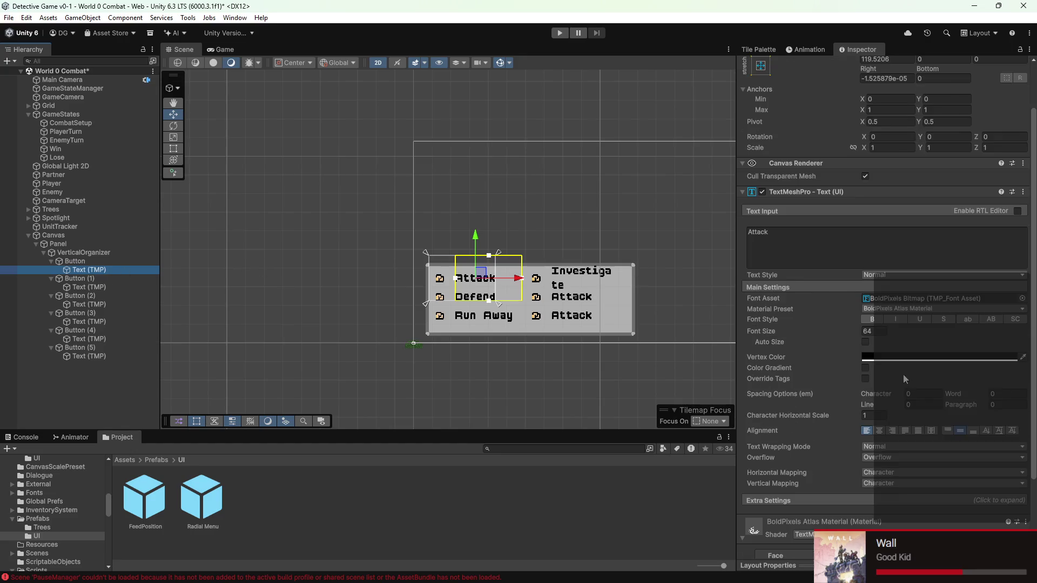
pyautogui.click(865, 341)
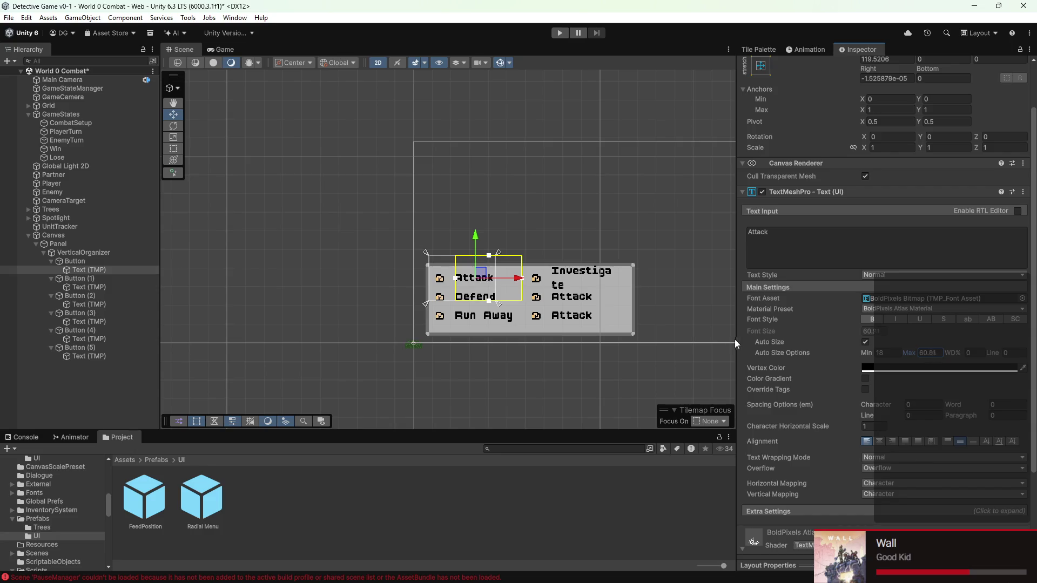
# - Set the Attack label's Auto Size max to 62 and enable Auto Size on the Run Away label
pyautogui.write('62')
pyautogui.click(112, 287)
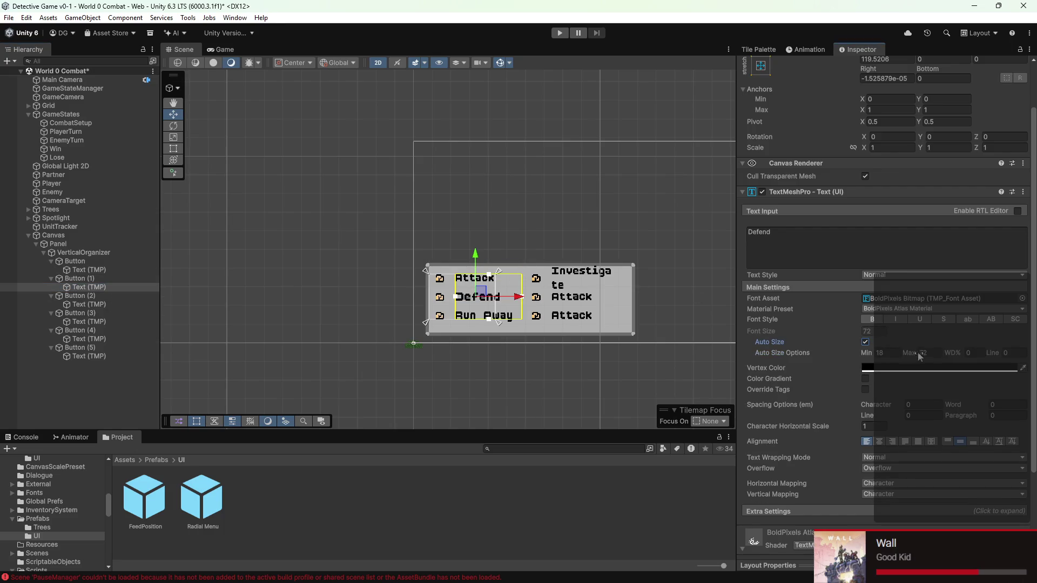
pyautogui.click(73, 303)
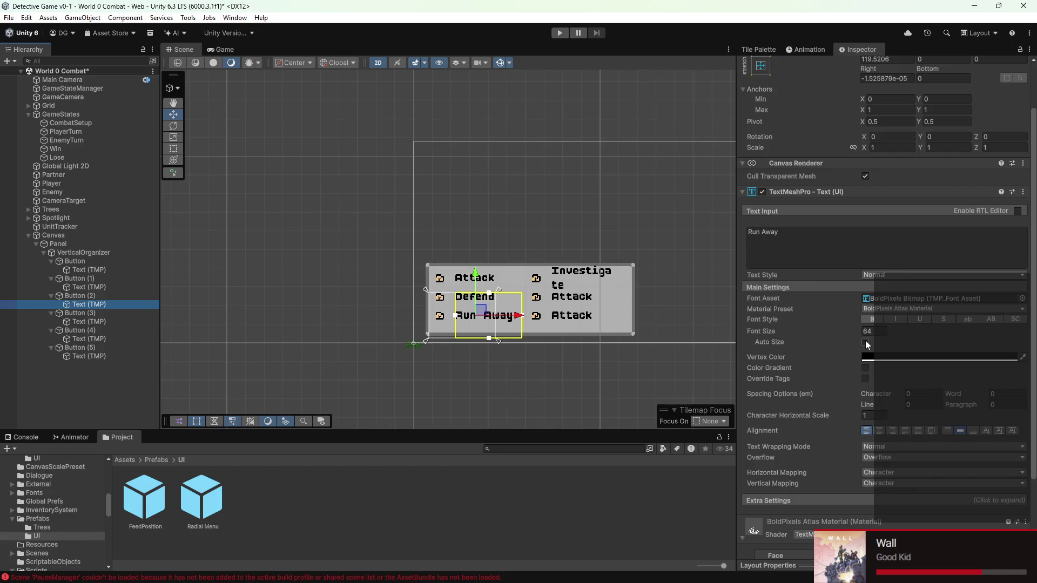
pyautogui.click(865, 342)
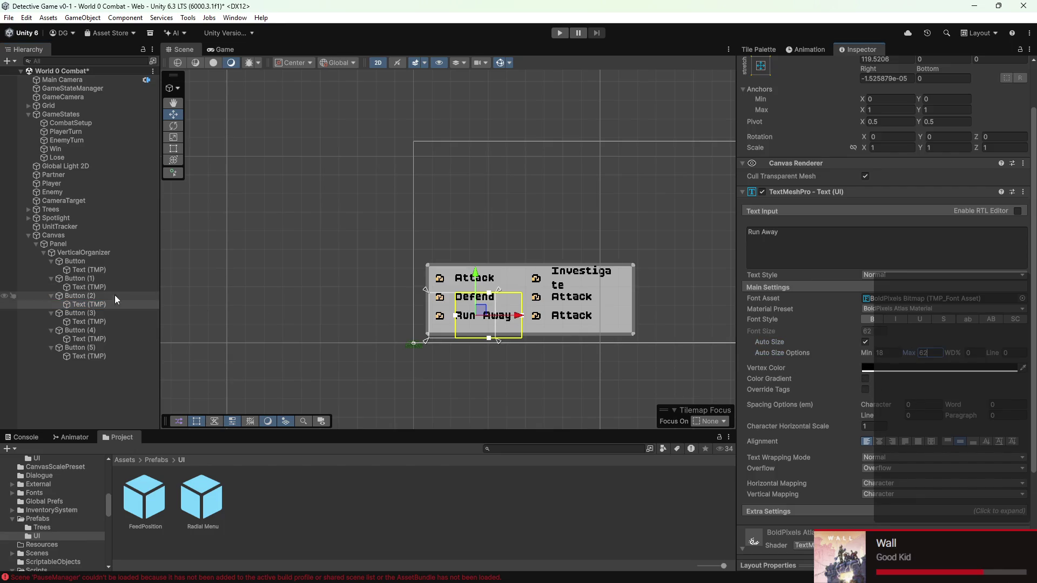
# - Review the text settings of the Investigate, Defend and both Attack labels
pyautogui.click(109, 322)
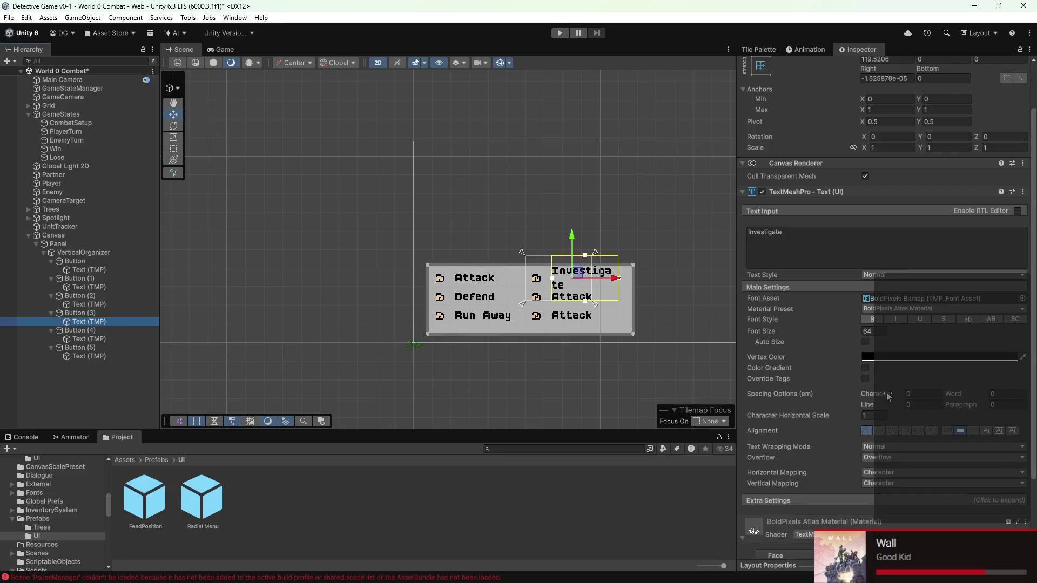
pyautogui.click(476, 297)
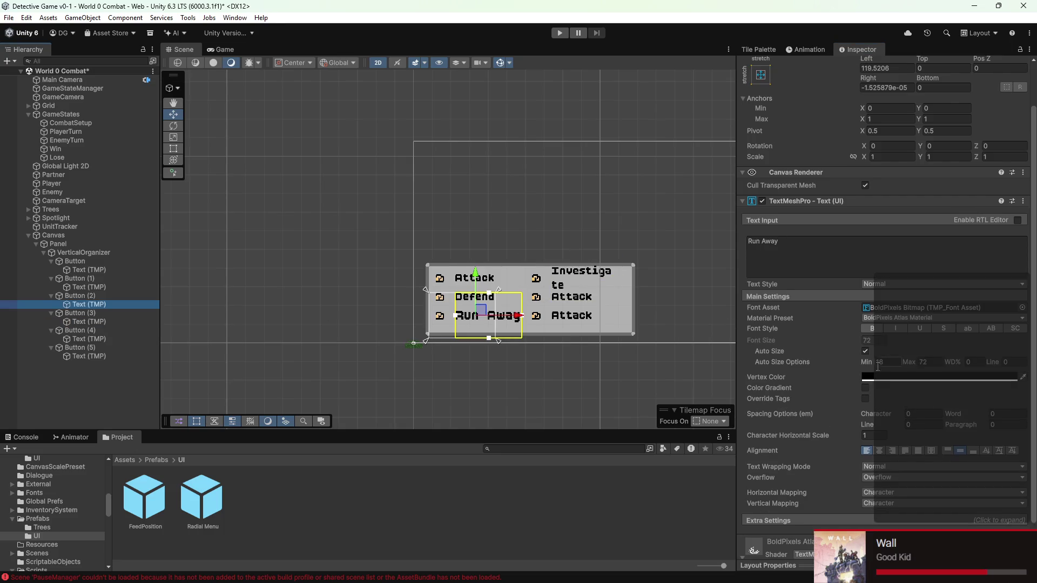
pyautogui.click(474, 278)
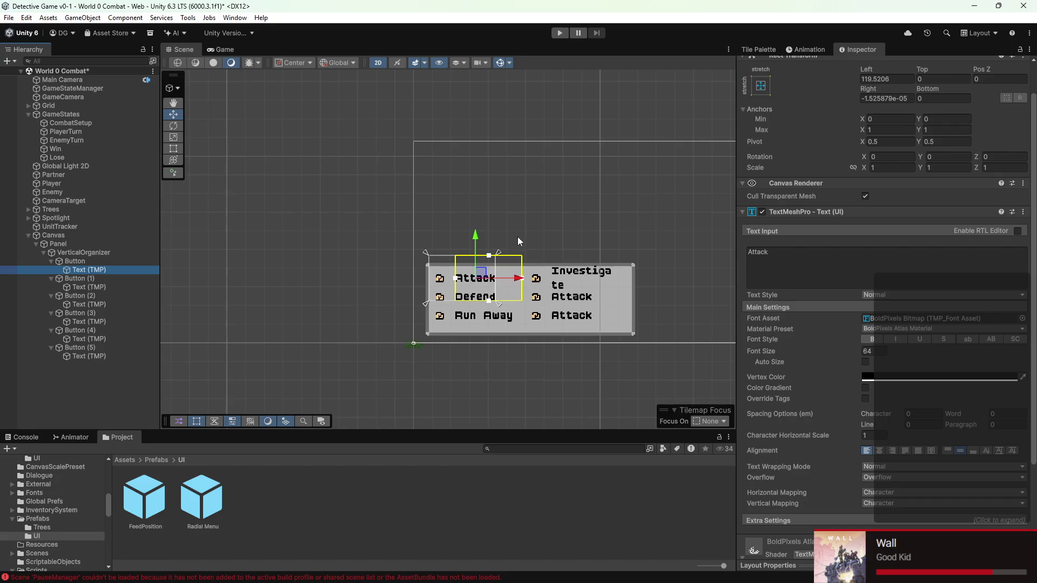
pyautogui.click(86, 356)
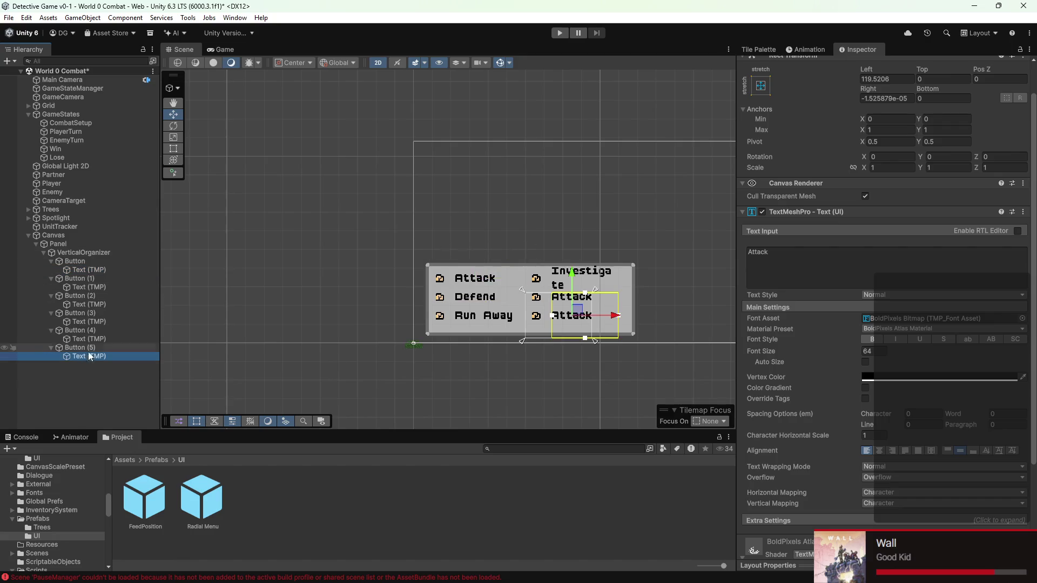
pyautogui.click(92, 269)
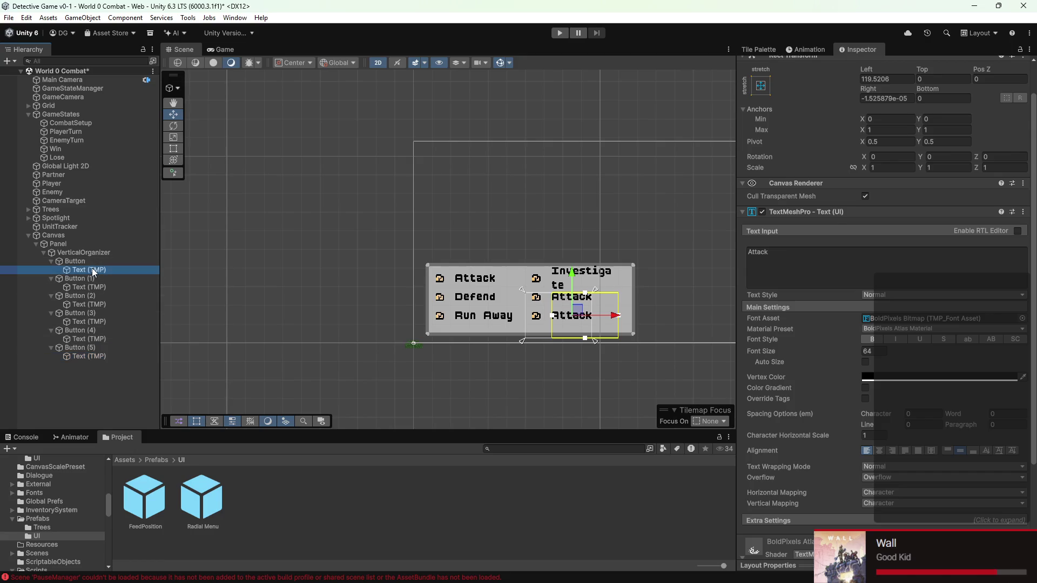
# - Widen the Investigate label so it fits on one line, then preview the menu in the Game view
pyautogui.click(93, 321)
pyautogui.moveTo(619, 281); pyautogui.dragTo(639, 283)
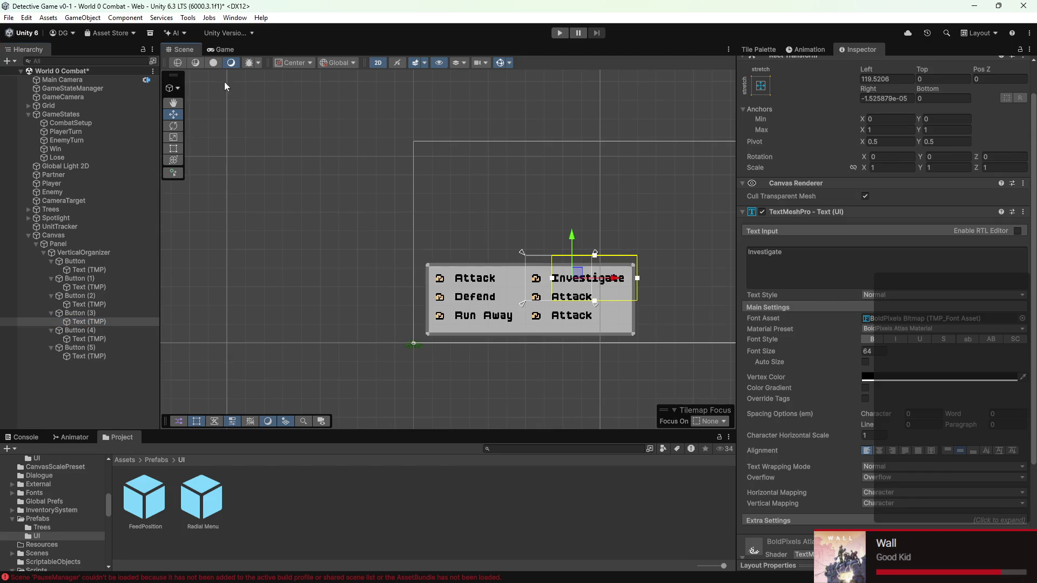
pyautogui.click(222, 49)
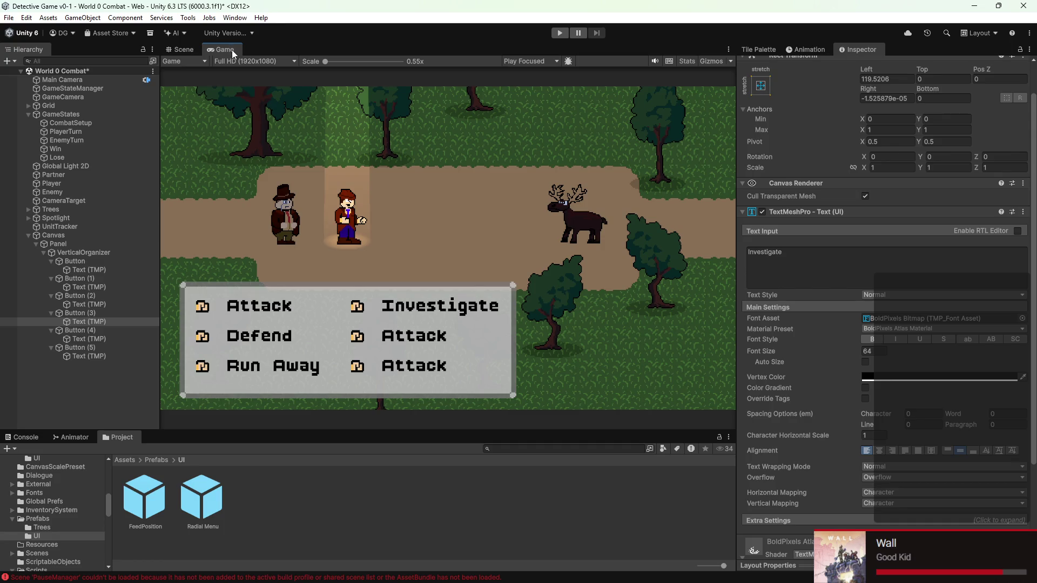
# - Collapse the six buttons' child text entries in the Hierarchy
pyautogui.click(181, 50)
pyautogui.click(81, 261)
pyautogui.click(51, 261)
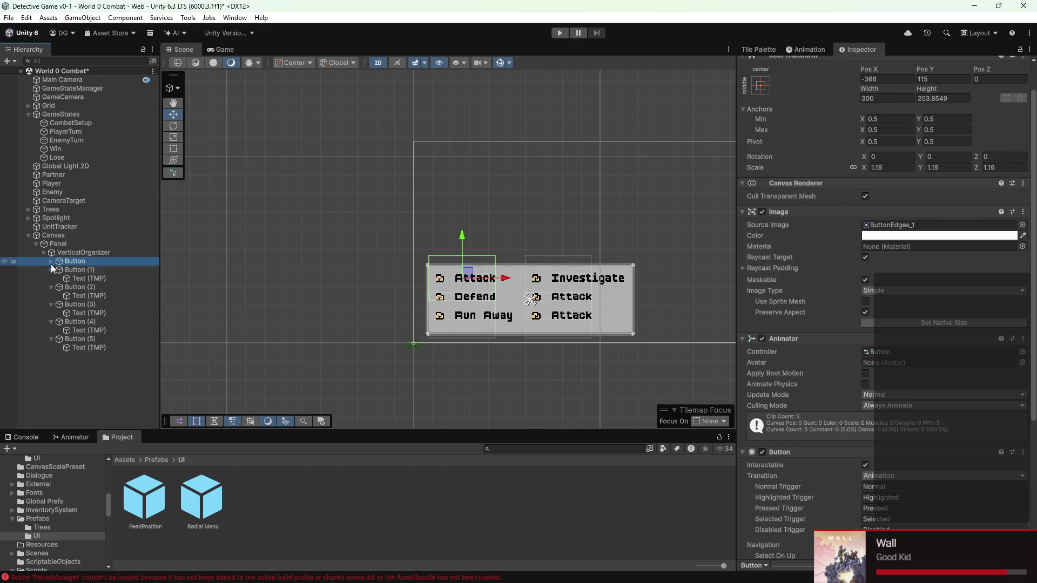
pyautogui.click(51, 270)
pyautogui.click(52, 277)
pyautogui.click(51, 286)
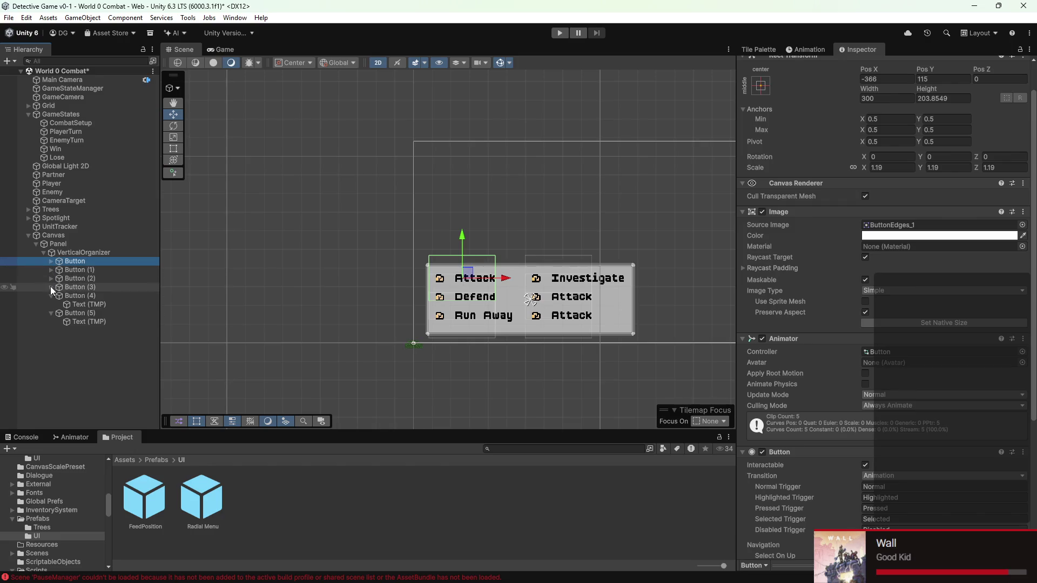
pyautogui.click(51, 295)
pyautogui.click(51, 304)
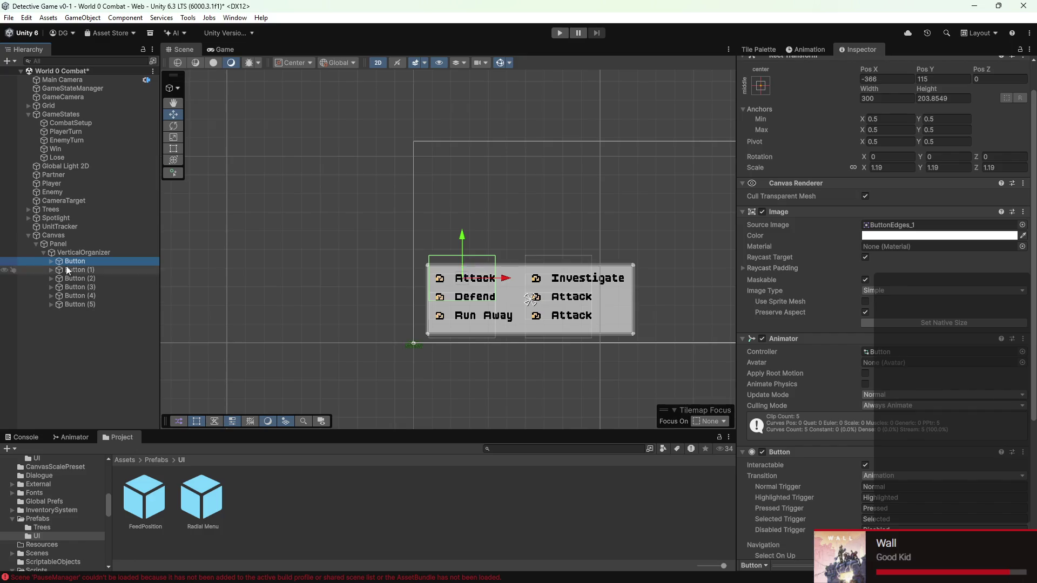
# - Set all six buttons' scale to 1, preview it in-game and save the scene
pyautogui.keyDown('shift'); pyautogui.click(69, 305); pyautogui.keyUp('shift')
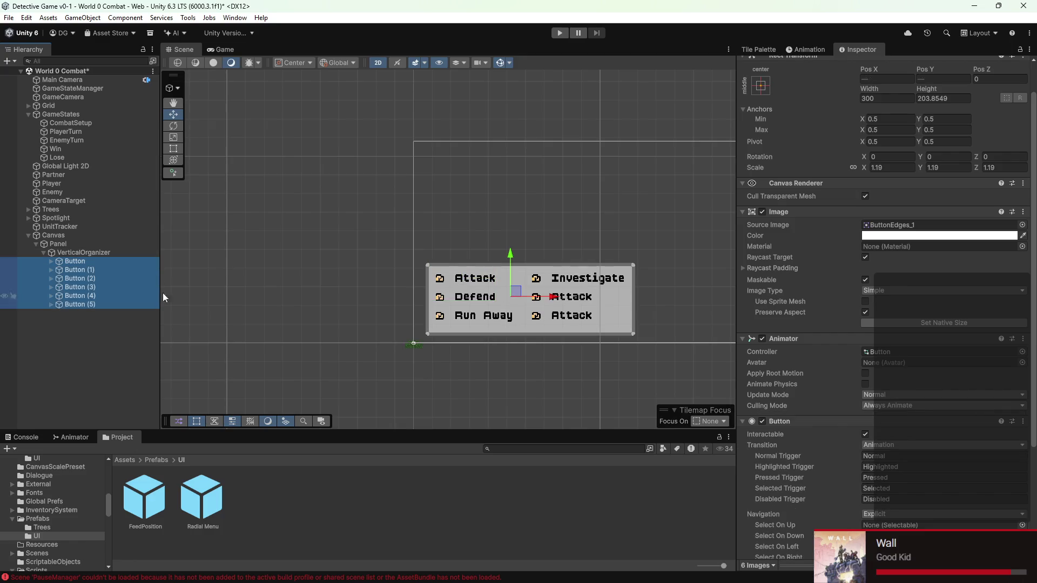
pyautogui.click(866, 168)
pyautogui.moveTo(864, 167); pyautogui.dragTo(863, 167)
pyautogui.write('1')
pyautogui.press('Return')
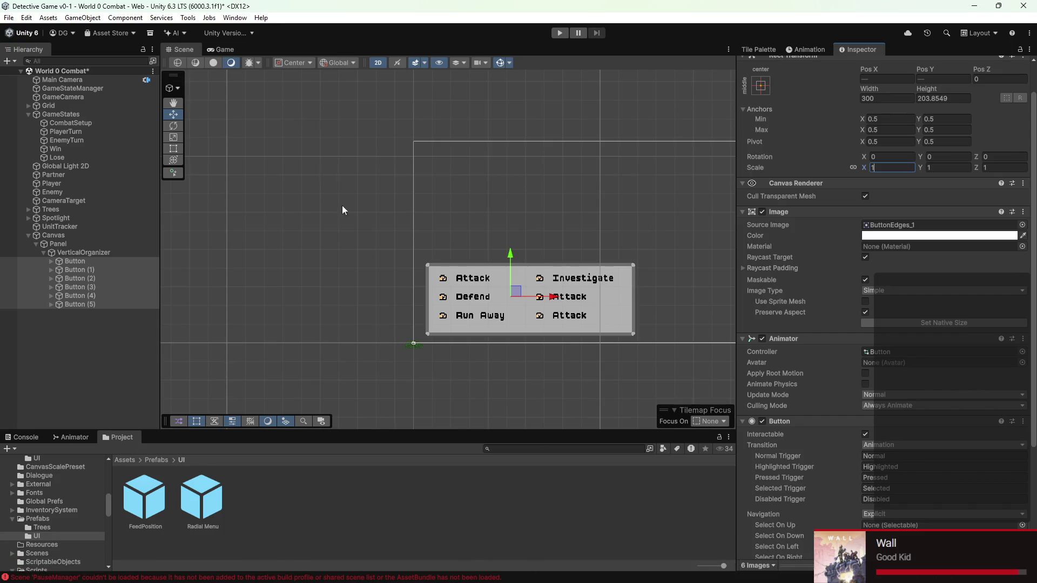
pyautogui.click(224, 49)
pyautogui.hotkey('ctrl', 's')
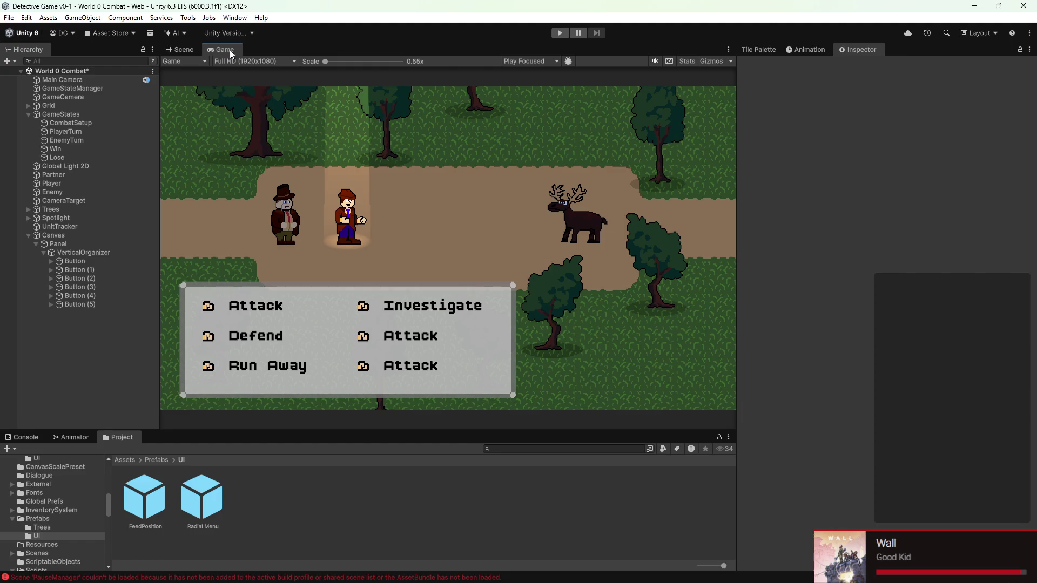
# - Reselect all six buttons and change their Scale to 1.1
pyautogui.click(92, 262)
pyautogui.keyDown('shift'); pyautogui.click(97, 304); pyautogui.keyUp('shift')
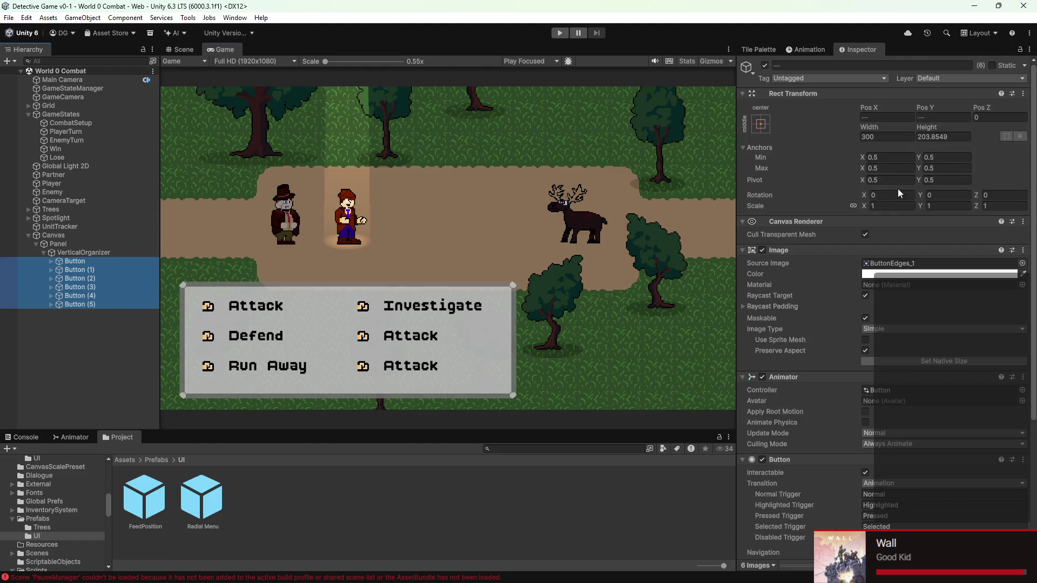
pyautogui.click(905, 205)
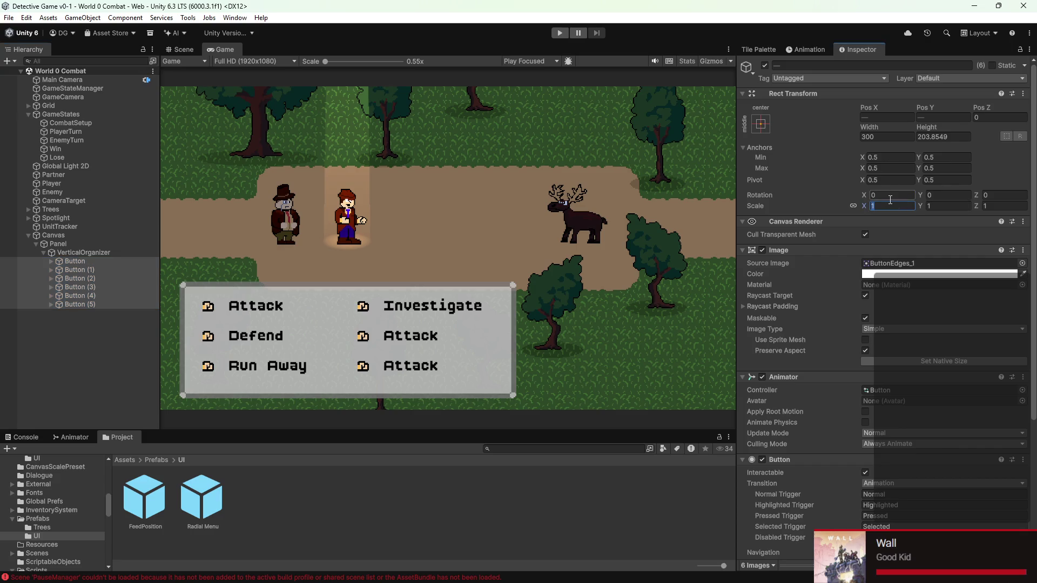
pyautogui.write('.1')
pyautogui.press('BackSpace')
pyautogui.write('2')
pyautogui.press('BackSpace')
pyautogui.write('1')
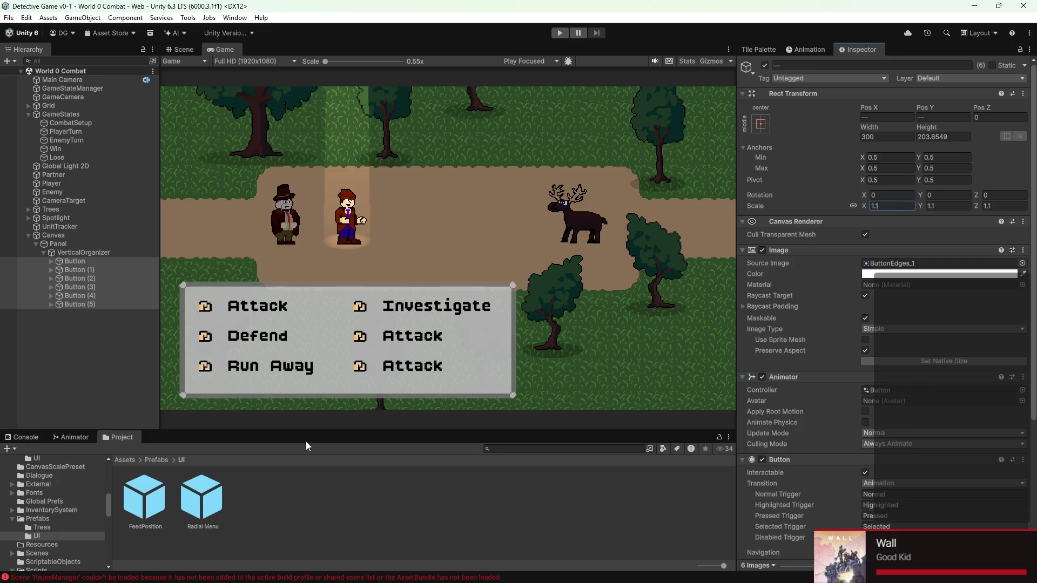
pyautogui.click(111, 260)
# - Change all six buttons' Navigation mode away from Explicit
pyautogui.scroll(-5, 920, 445)
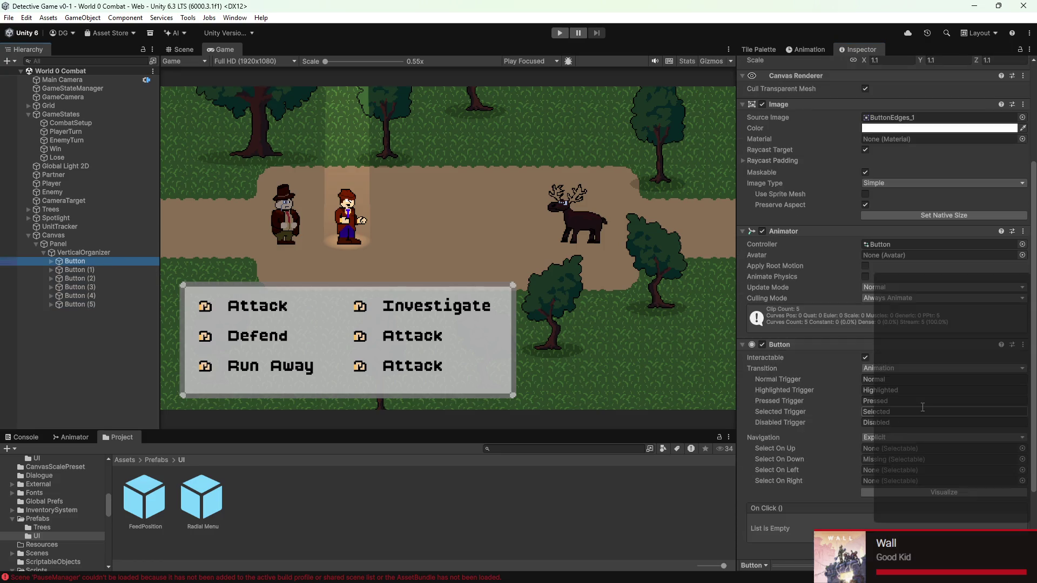
pyautogui.click(109, 269)
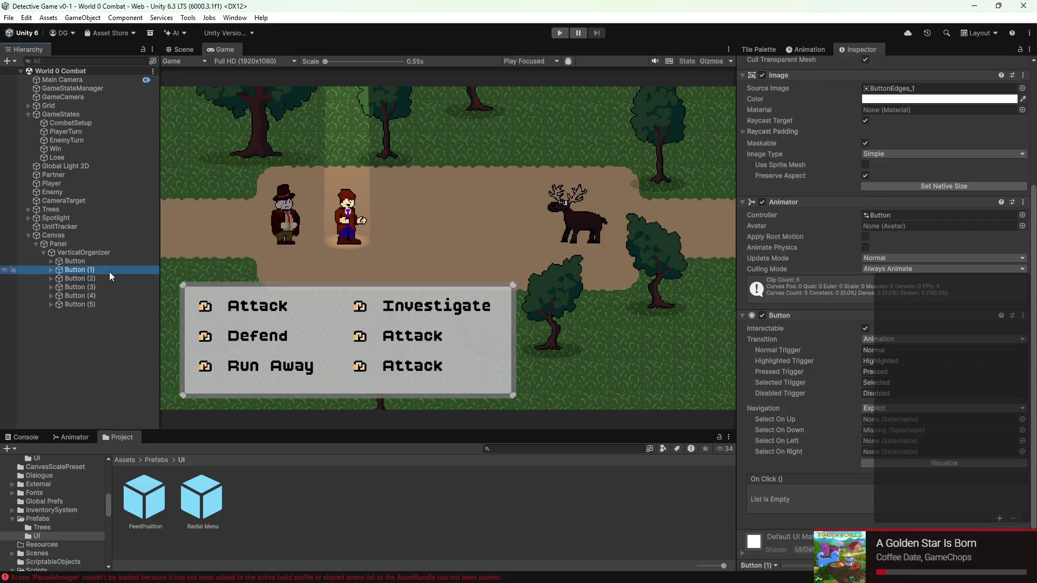
pyautogui.click(107, 303)
pyautogui.keyDown('shift'); pyautogui.click(100, 261); pyautogui.keyUp('shift')
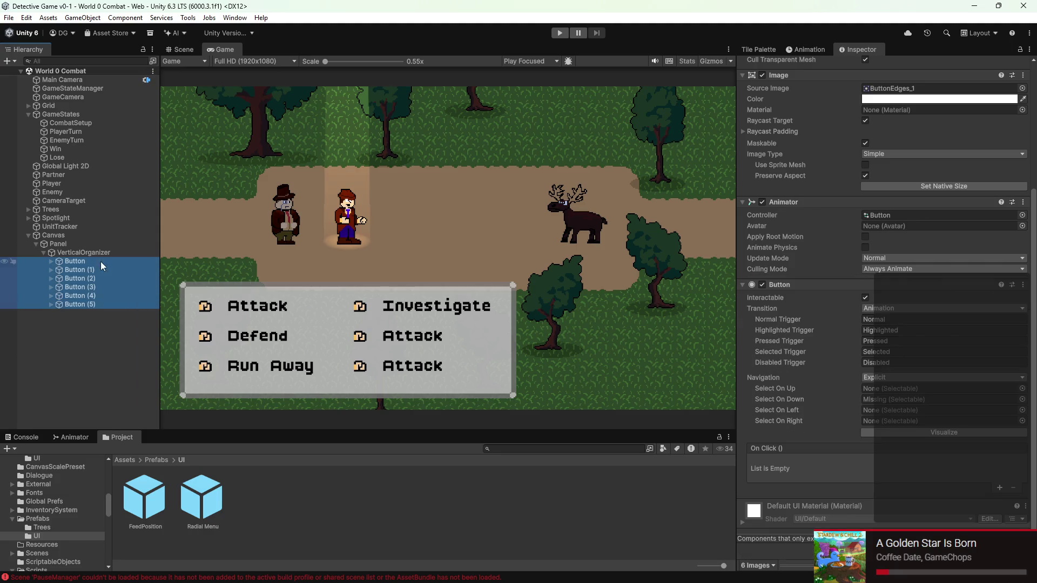
pyautogui.click(955, 377)
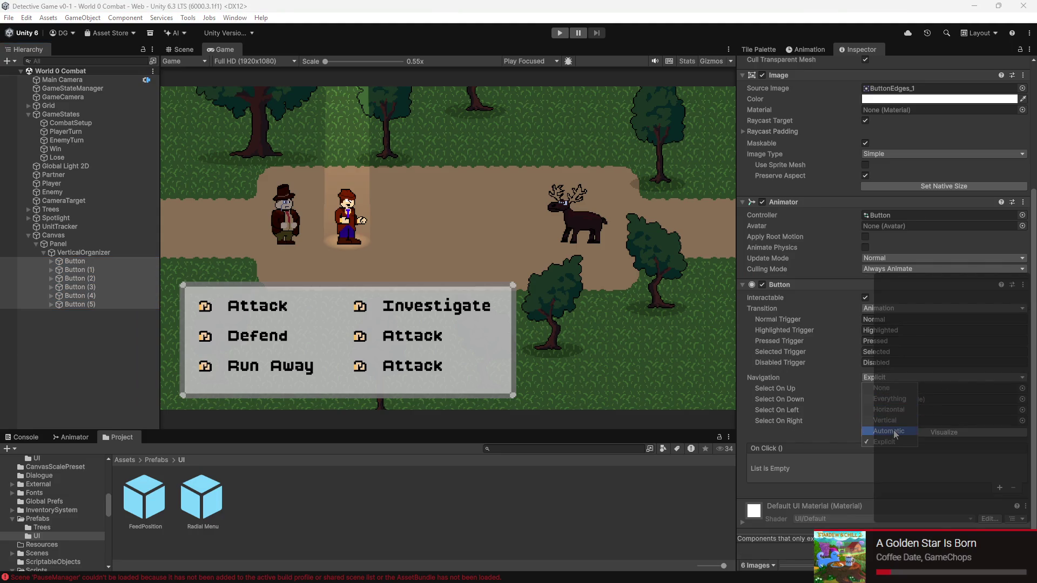
pyautogui.click(832, 419)
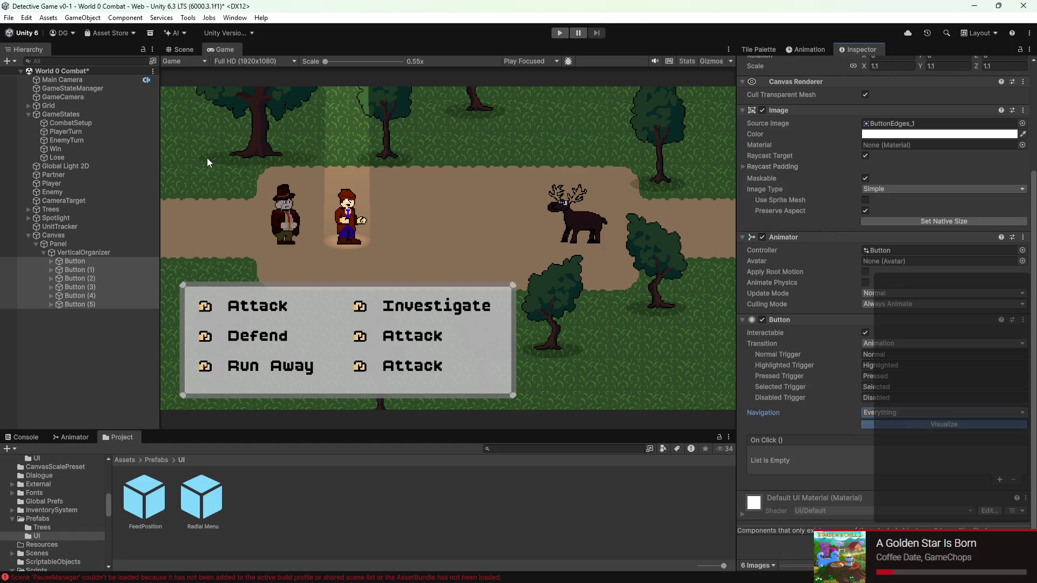
# - Recentre the button panel in the Scene view, save the scene and enter Play mode
pyautogui.click(184, 49)
pyautogui.scroll(5, 523, 315)
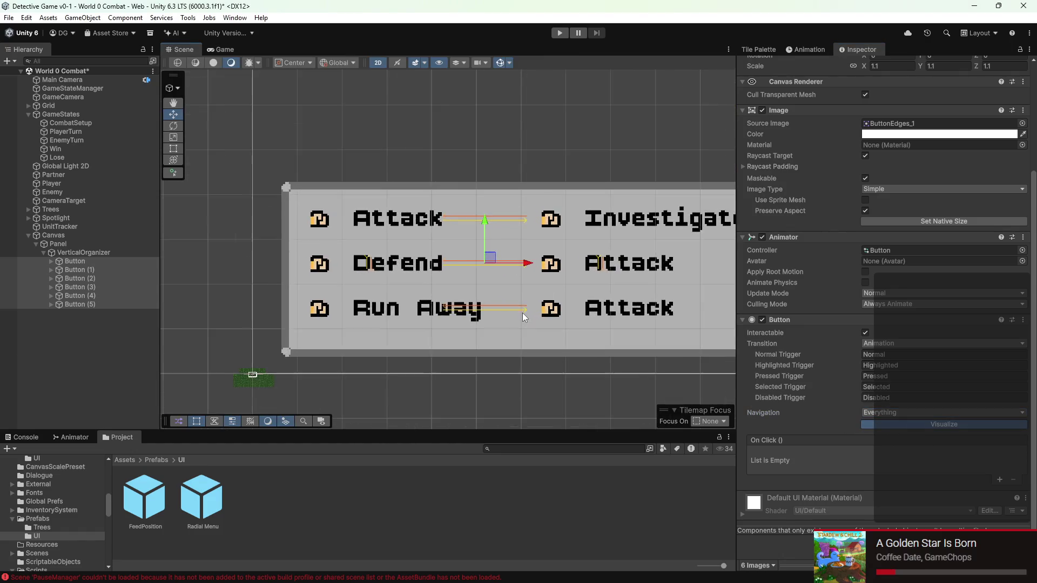
pyautogui.moveTo(549, 300); pyautogui.dragTo(473, 293)
pyautogui.press('Down')
pyautogui.press('Right')
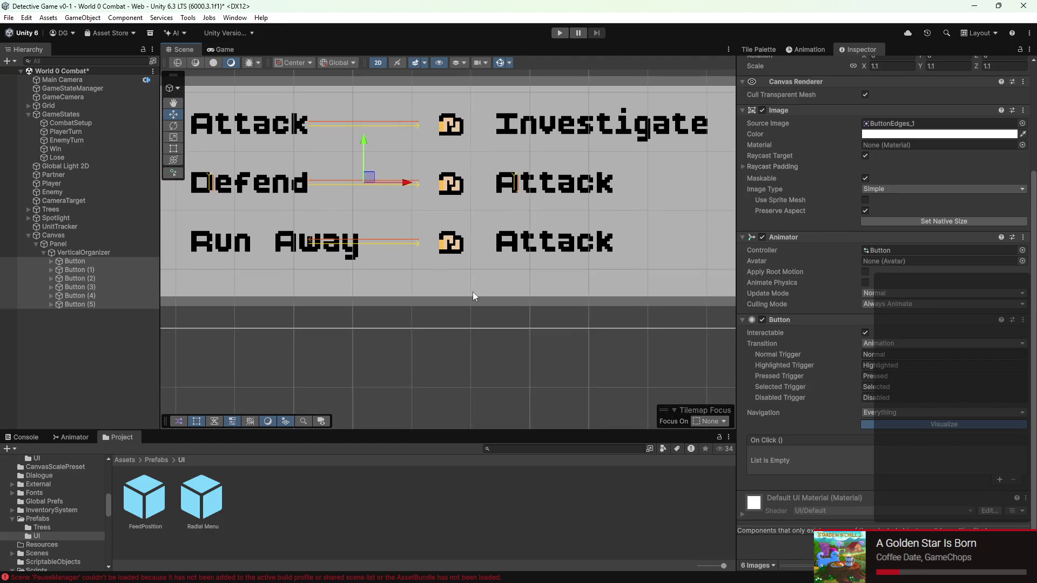
pyautogui.hotkey('ctrl', 's')
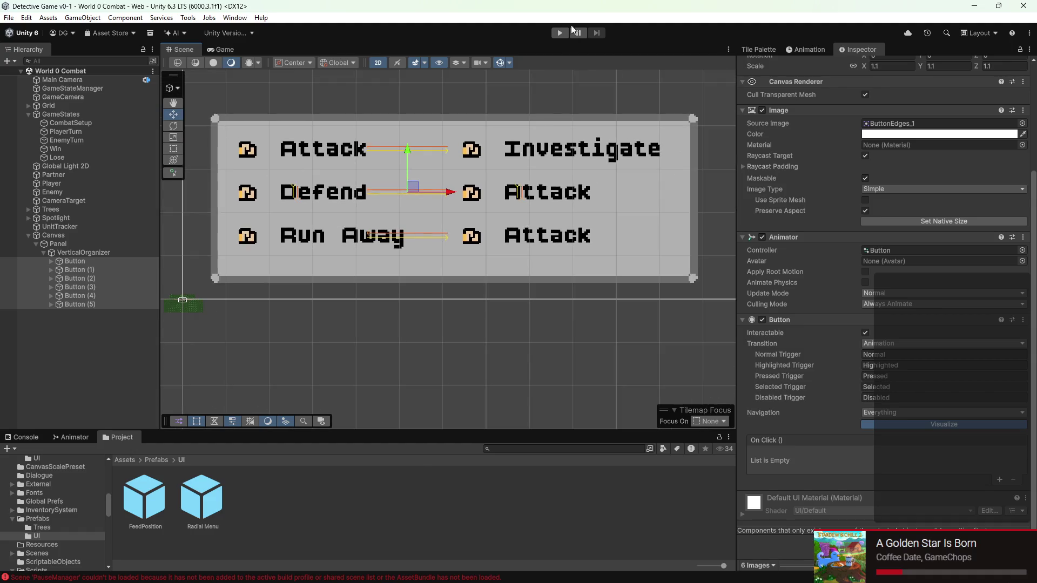
pyautogui.click(558, 34)
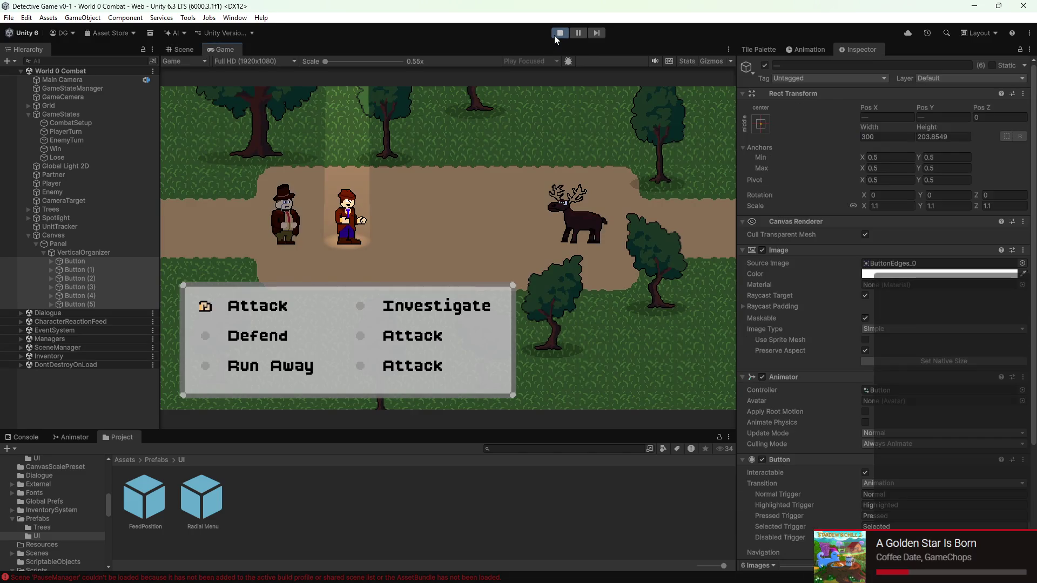
pyautogui.press('Down')
pyautogui.press('Down')
pyautogui.press('Down')
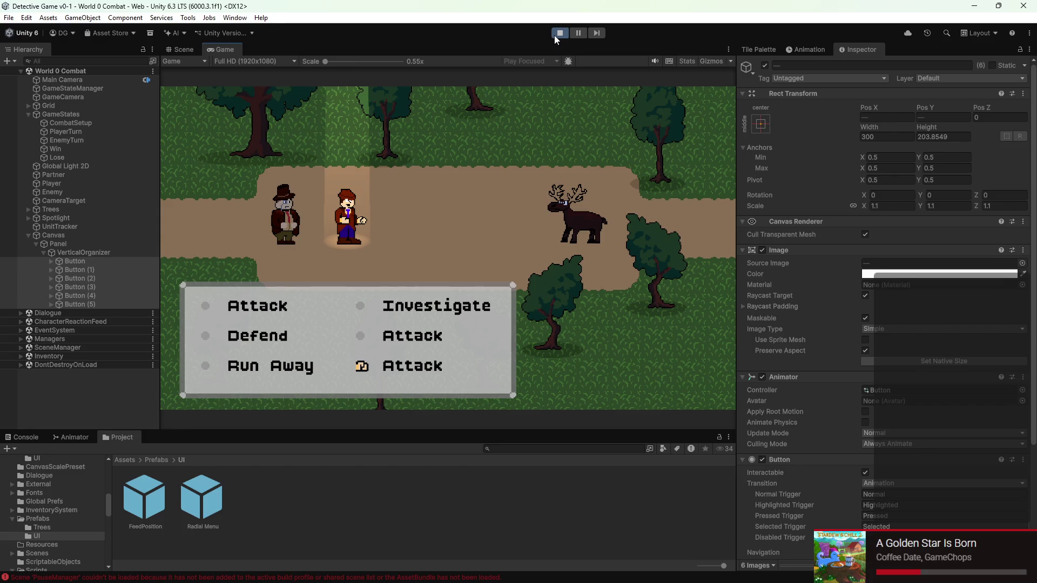
pyautogui.click(564, 32)
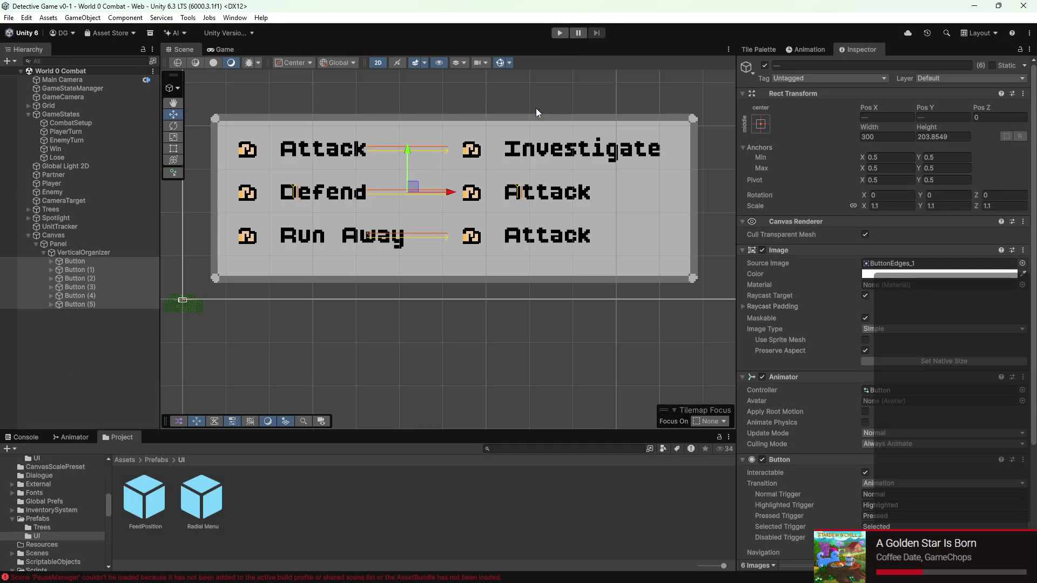
# - Set all six buttons' Navigation to Explicit
pyautogui.scroll(-3, 965, 495)
pyautogui.click(883, 367)
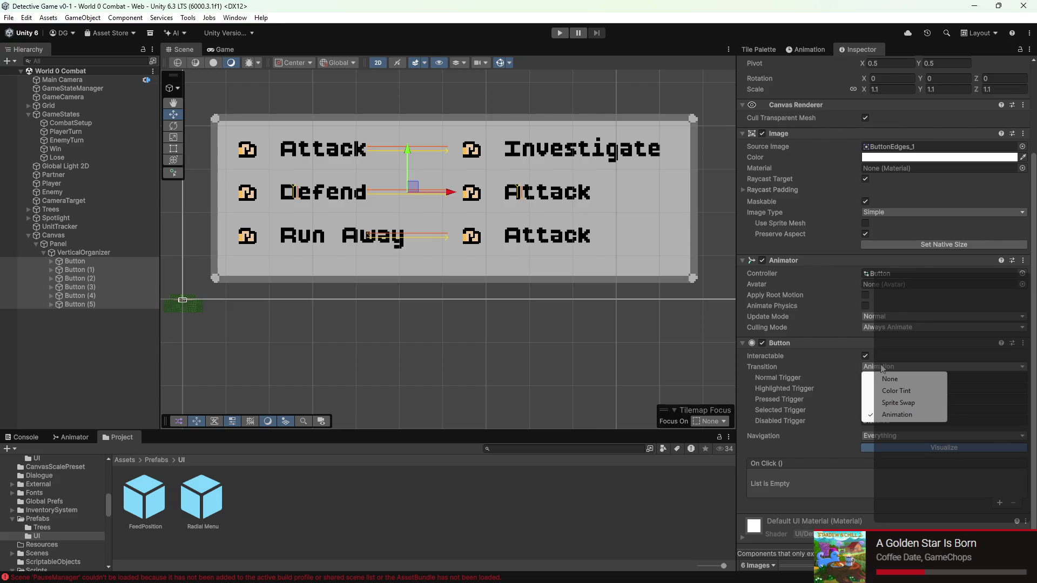
pyautogui.click(874, 437)
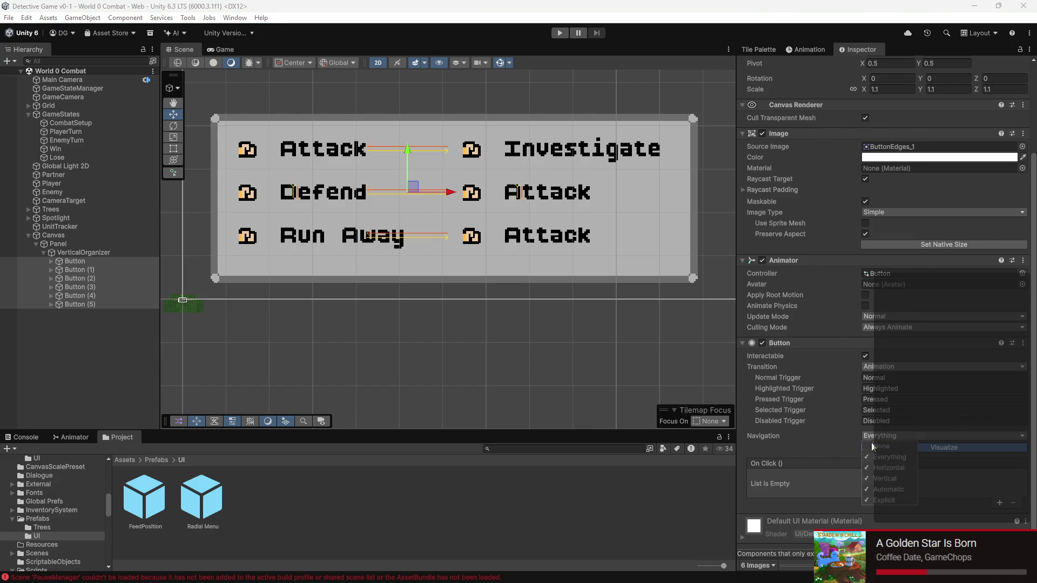
pyautogui.click(885, 500)
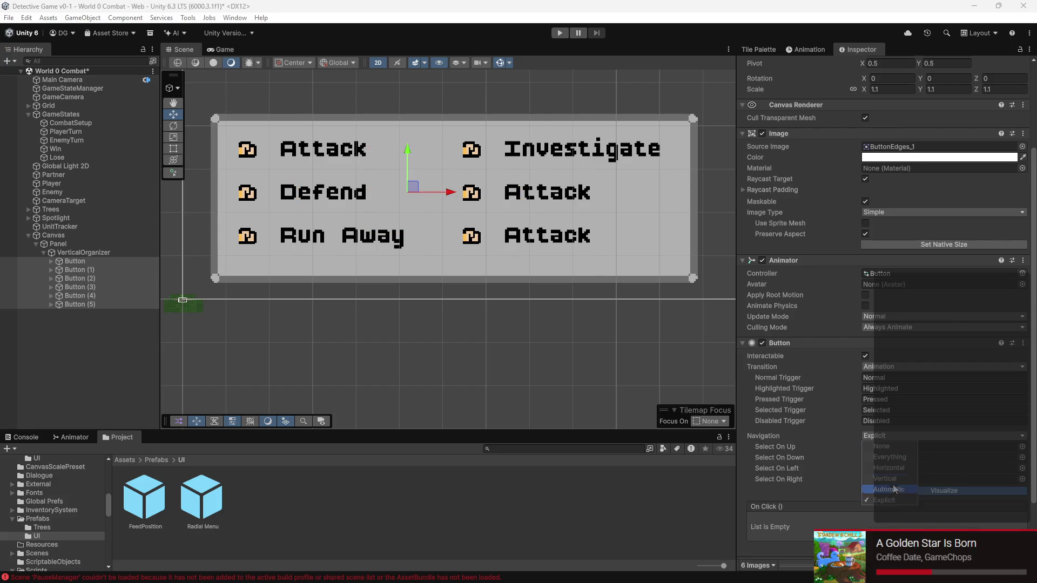
# - Make Defend the Attack button's Select On Down neighbour
pyautogui.click(86, 262)
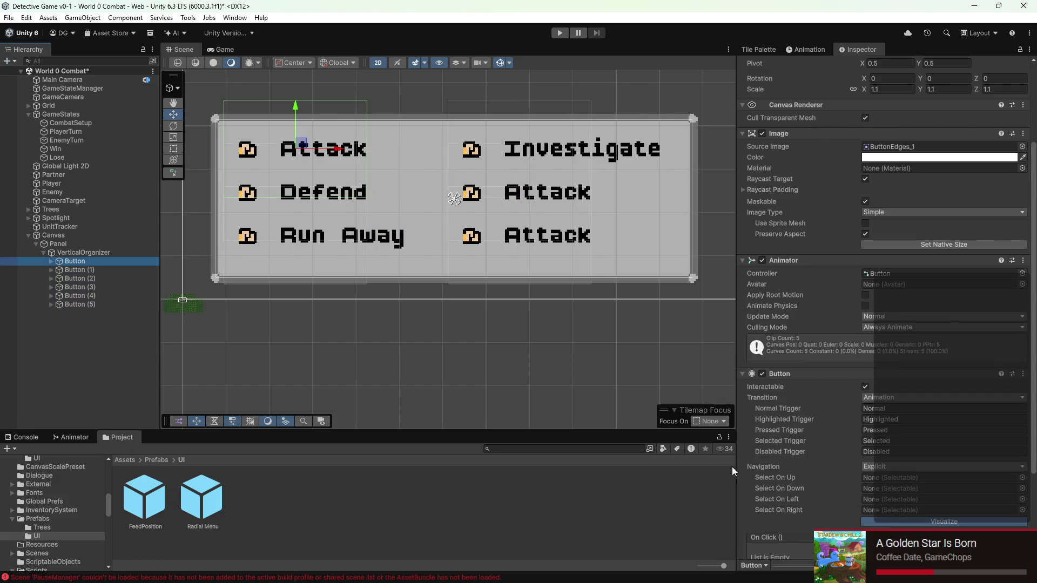
pyautogui.click(91, 271)
pyautogui.click(92, 280)
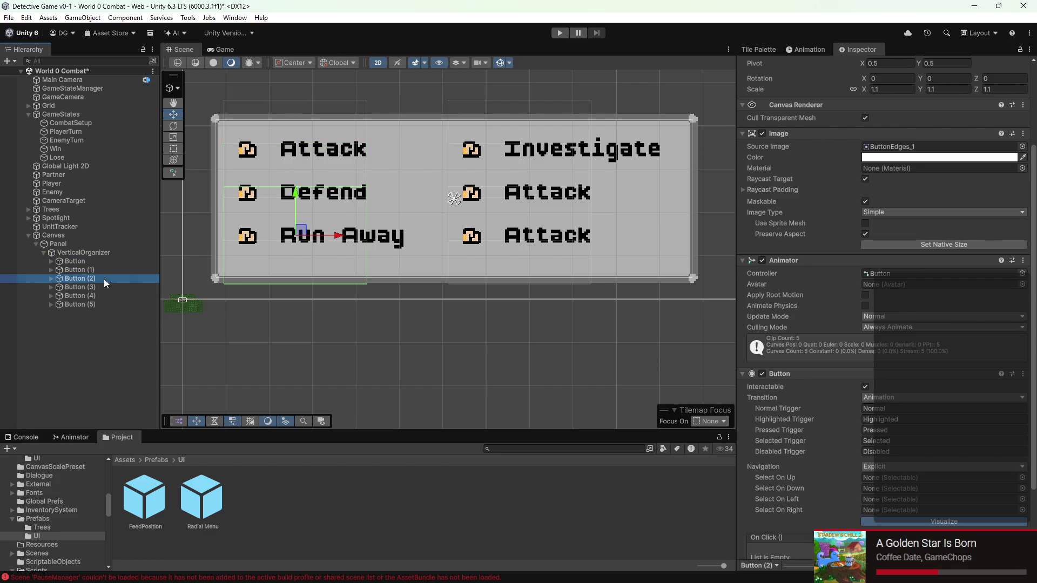
pyautogui.click(902, 479)
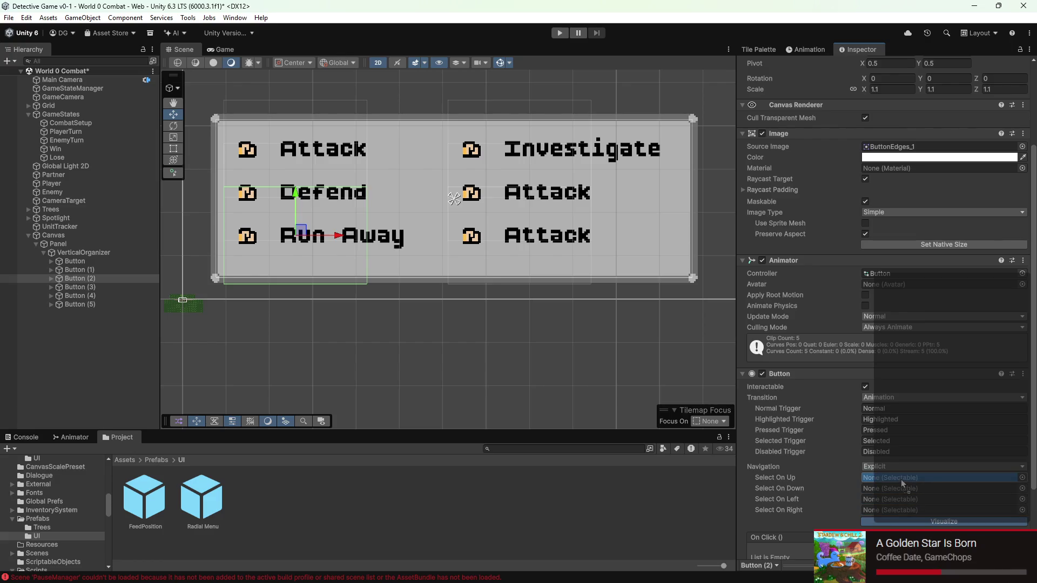
pyautogui.click(75, 270)
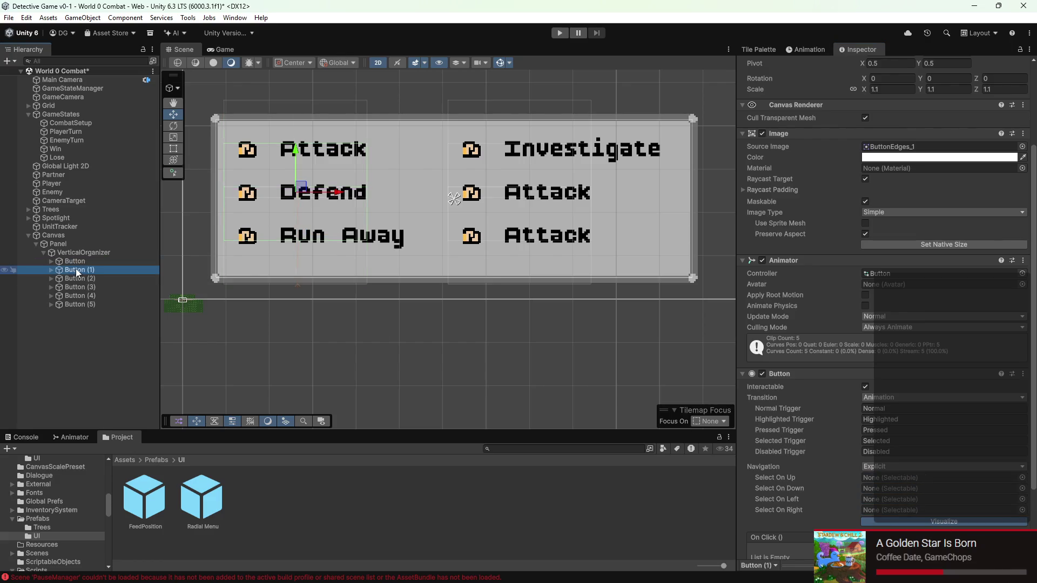
pyautogui.click(74, 261)
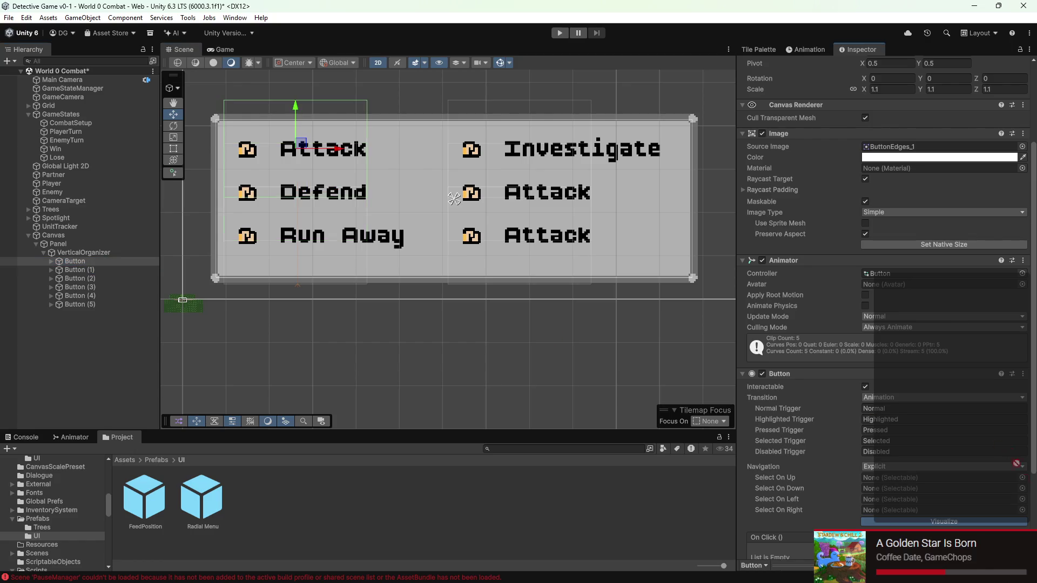
pyautogui.click(885, 489)
pyautogui.moveTo(885, 489); pyautogui.dragTo(886, 489)
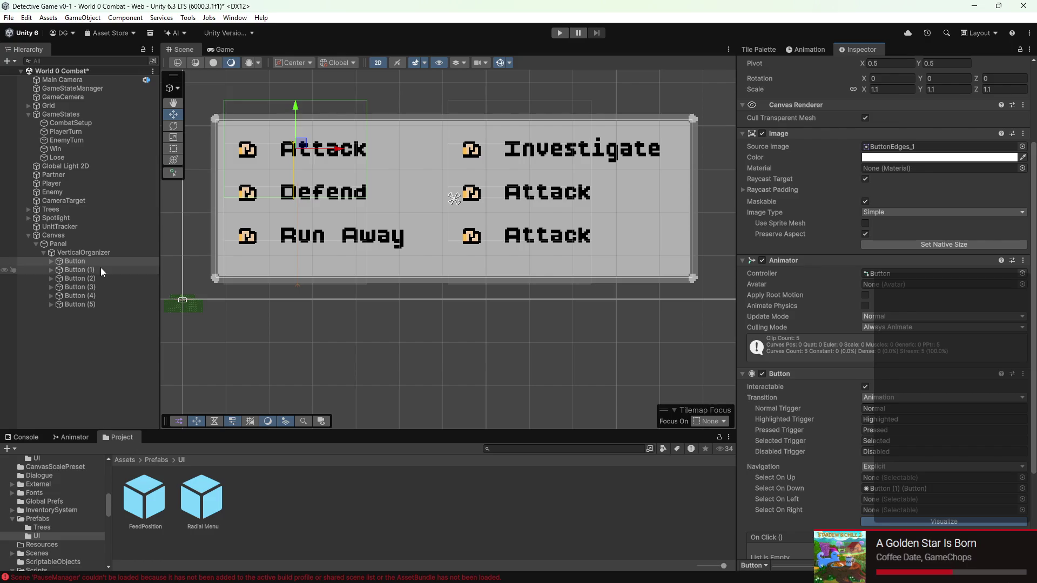
# - Make Investigate Attack's left and right neighbour and Run Away its up neighbour
pyautogui.click(102, 267)
pyautogui.click(102, 274)
pyautogui.click(105, 287)
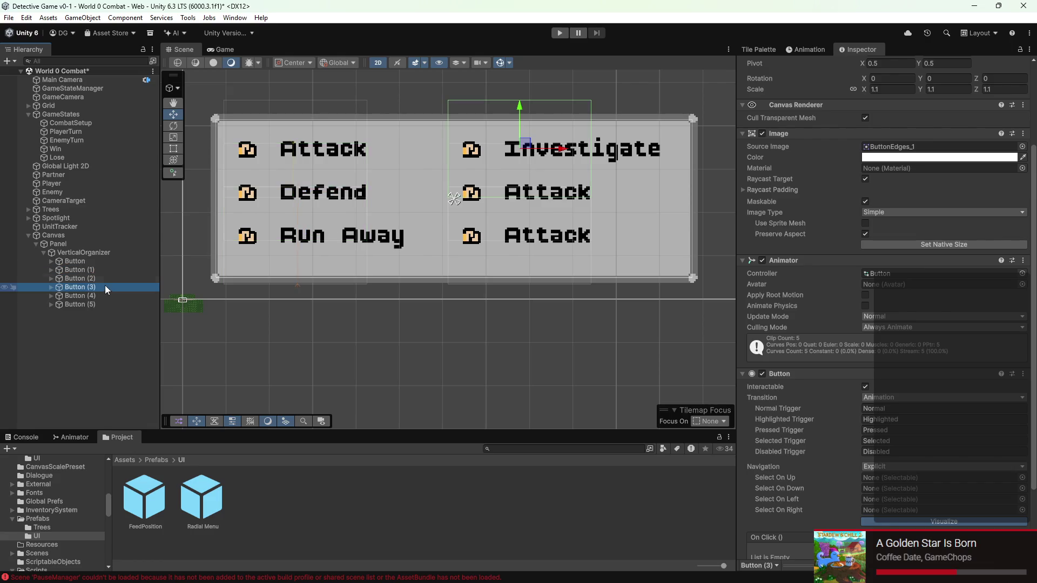
pyautogui.click(99, 261)
pyautogui.moveTo(100, 288)
pyautogui.mouseDown()
pyautogui.moveTo(212, 297)
pyautogui.moveTo(897, 477)
pyautogui.moveTo(897, 501)
pyautogui.mouseUp()
pyautogui.moveTo(84, 287)
pyautogui.mouseDown()
pyautogui.moveTo(918, 478)
pyautogui.moveTo(916, 504)
pyautogui.mouseUp()
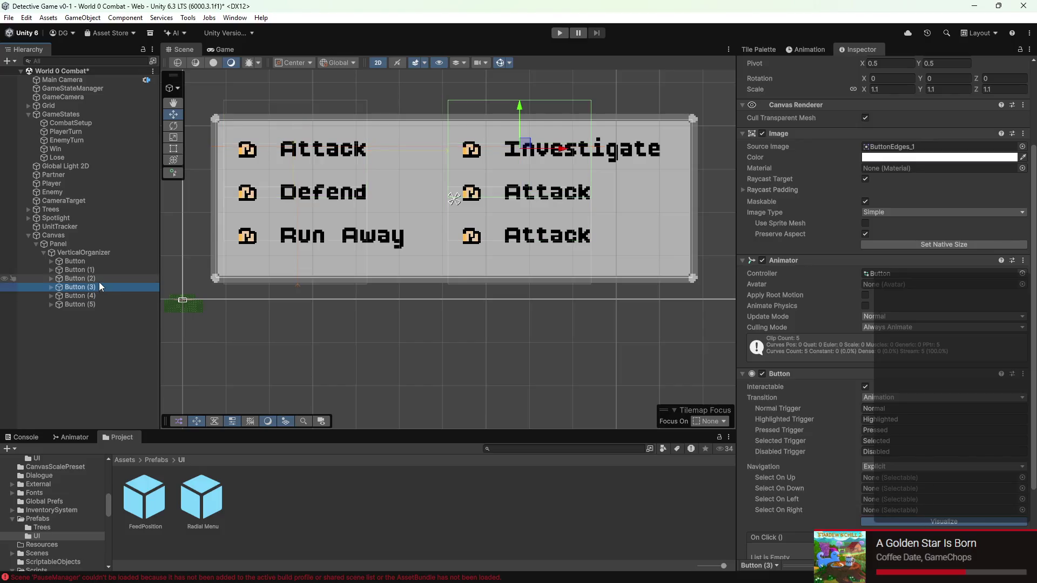
pyautogui.click(99, 272)
pyautogui.click(95, 261)
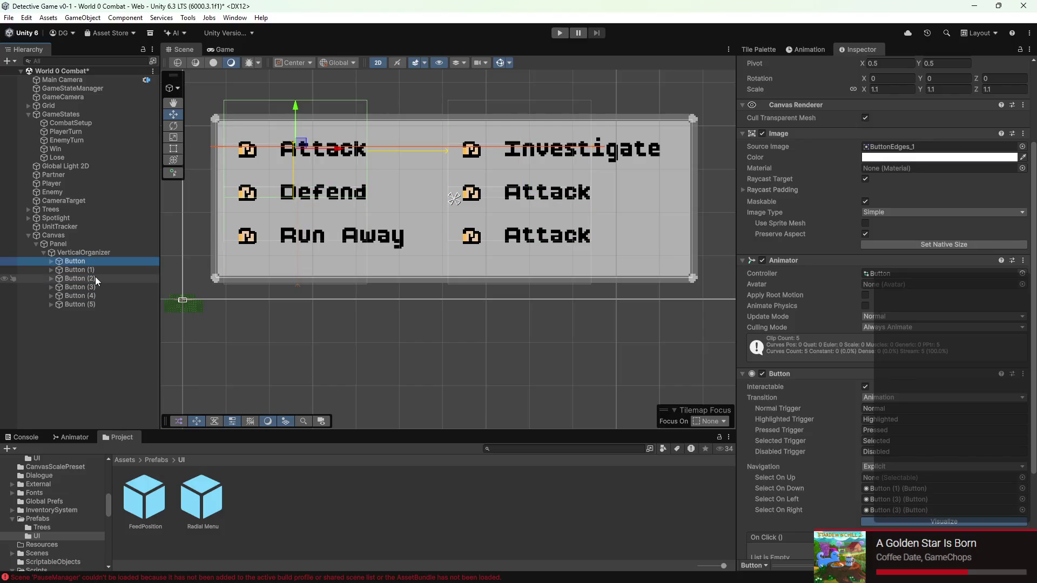
pyautogui.moveTo(95, 281); pyautogui.dragTo(558, 389)
pyautogui.moveTo(897, 516); pyautogui.dragTo(907, 477)
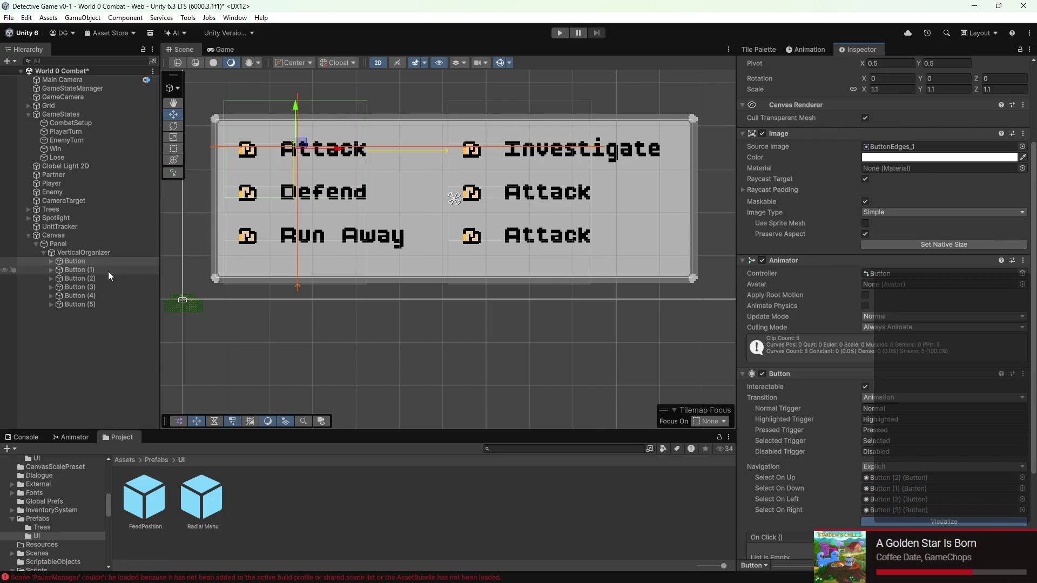
# - Link Defend: Attack up, Run Away down, middle-right Attack left and right
pyautogui.scroll(3, 381, 173)
pyautogui.moveTo(382, 174)
pyautogui.mouseDown()
pyautogui.moveTo(445, 212)
pyautogui.moveTo(317, 203)
pyautogui.moveTo(355, 213)
pyautogui.mouseUp()
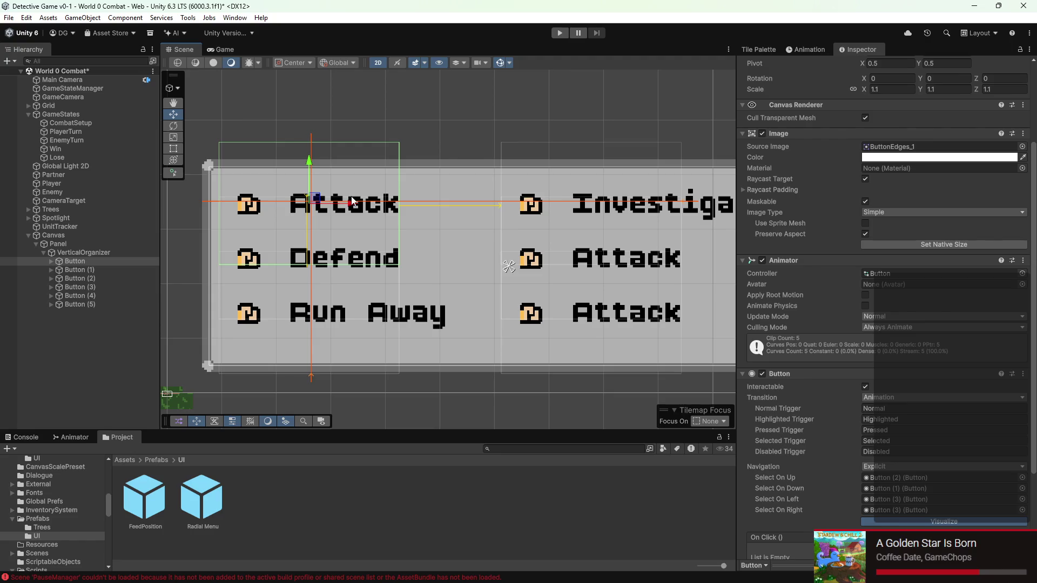
pyautogui.scroll(1, 353, 201)
pyautogui.moveTo(408, 221)
pyautogui.mouseDown()
pyautogui.moveTo(662, 236)
pyautogui.moveTo(530, 239)
pyautogui.moveTo(188, 210)
pyautogui.moveTo(378, 241)
pyautogui.mouseUp()
pyautogui.click(102, 268)
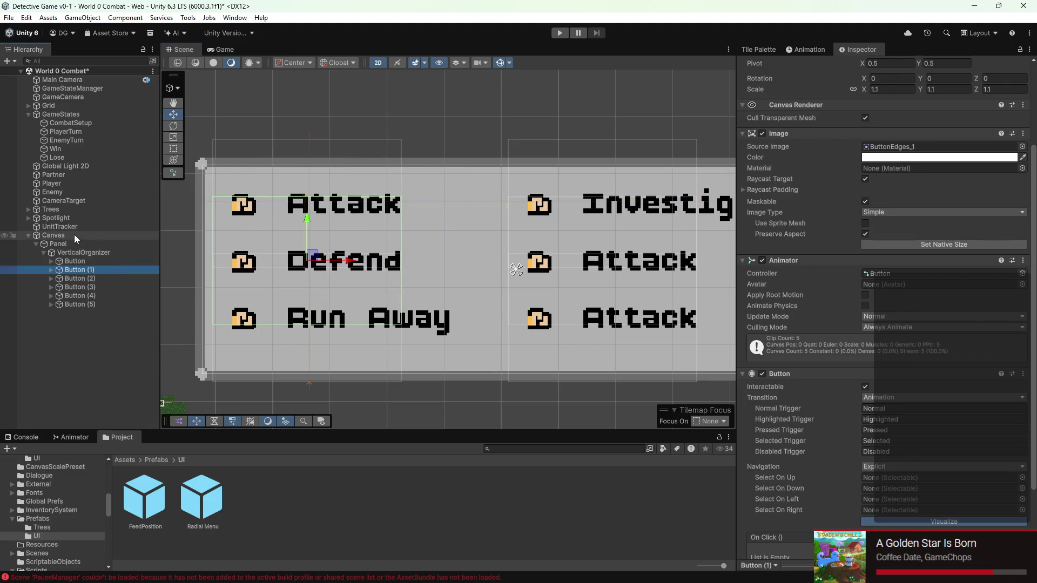
pyautogui.moveTo(98, 259)
pyautogui.mouseDown()
pyautogui.moveTo(814, 398)
pyautogui.moveTo(867, 487)
pyautogui.moveTo(918, 478)
pyautogui.mouseUp()
pyautogui.moveTo(102, 279)
pyautogui.mouseDown()
pyautogui.moveTo(506, 347)
pyautogui.moveTo(924, 481)
pyautogui.moveTo(910, 488)
pyautogui.mouseUp()
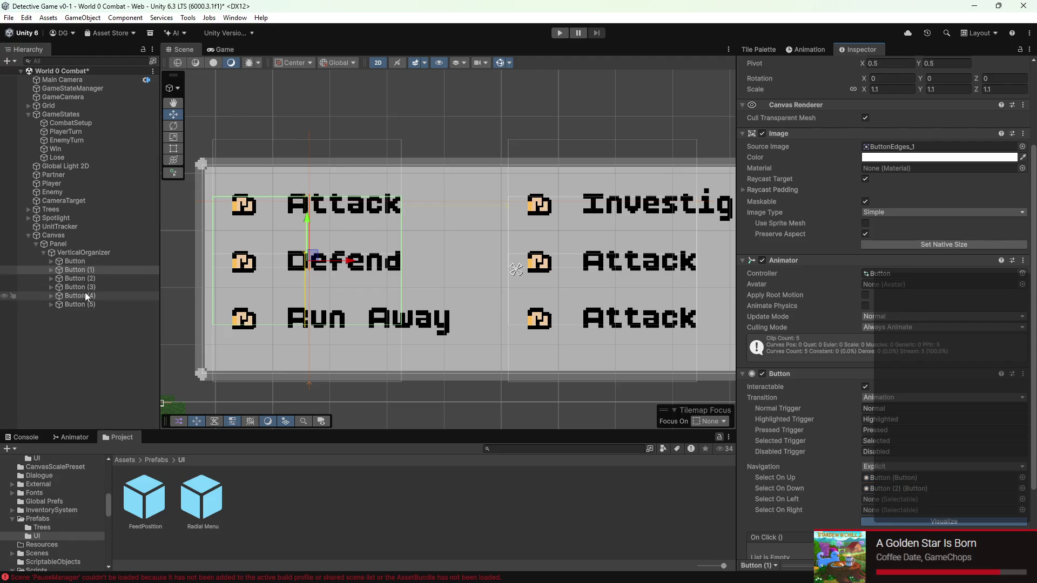
pyautogui.moveTo(92, 293)
pyautogui.mouseDown()
pyautogui.moveTo(859, 470)
pyautogui.moveTo(918, 499)
pyautogui.mouseUp()
pyautogui.moveTo(93, 296); pyautogui.dragTo(927, 510)
# - Link Run Away: Defend up, top-left Attack down, bottom-right Attack left
pyautogui.click(100, 279)
pyautogui.moveTo(378, 316)
pyautogui.mouseDown()
pyautogui.moveTo(916, 501)
pyautogui.moveTo(904, 479)
pyautogui.mouseUp()
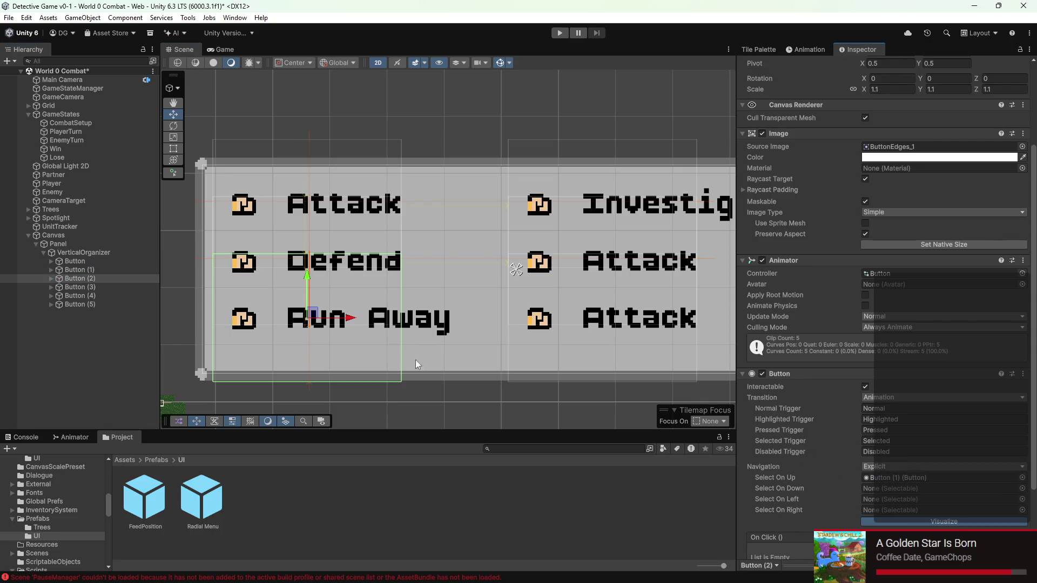
pyautogui.moveTo(69, 258)
pyautogui.mouseDown()
pyautogui.moveTo(726, 426)
pyautogui.moveTo(941, 510)
pyautogui.moveTo(906, 462)
pyautogui.moveTo(894, 503)
pyautogui.moveTo(885, 488)
pyautogui.mouseUp()
pyautogui.moveTo(98, 305)
pyautogui.mouseDown()
pyautogui.moveTo(980, 500)
pyautogui.moveTo(924, 499)
pyautogui.mouseUp()
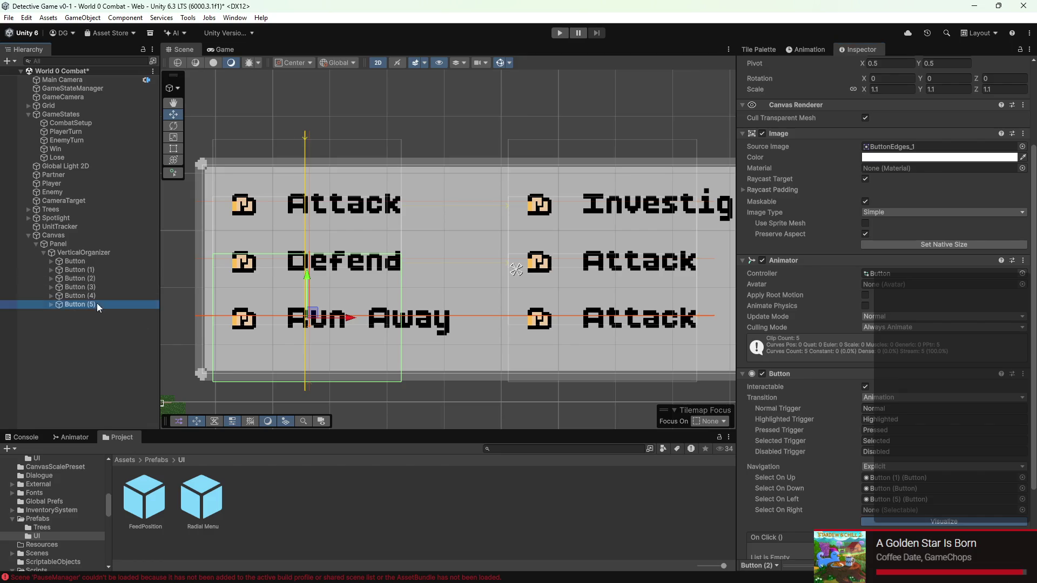
pyautogui.scroll(-3, 886, 405)
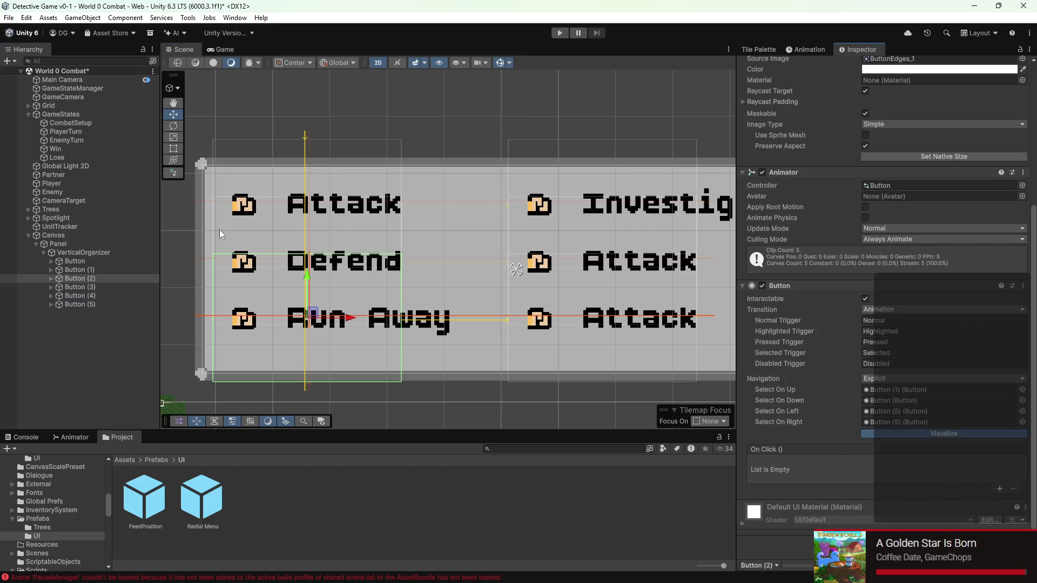
pyautogui.click(122, 287)
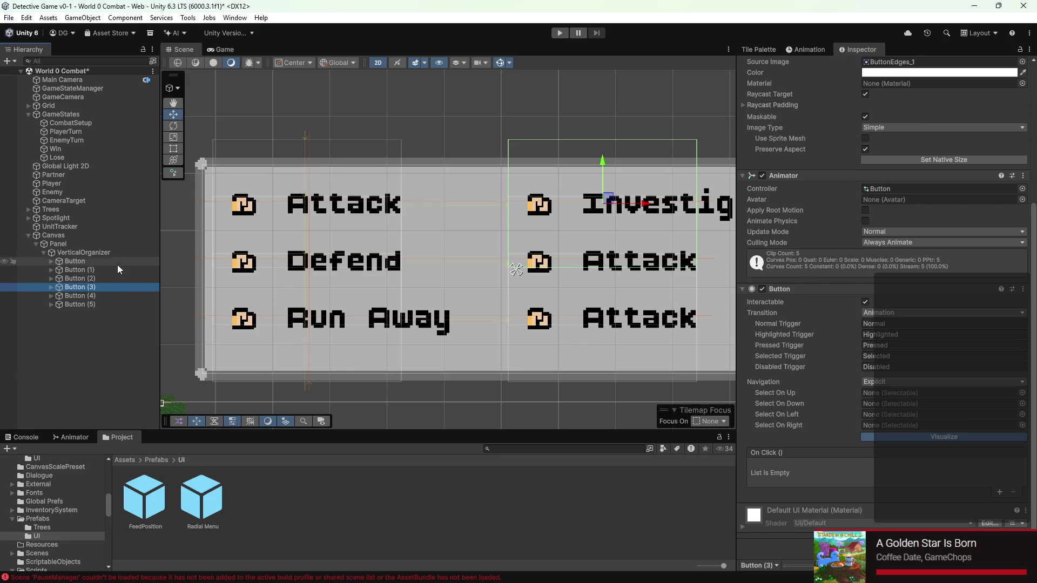
# - Link Investigate: bottom-right Attack up, middle-right Attack down, top-left Attack left
pyautogui.moveTo(100, 303)
pyautogui.mouseDown()
pyautogui.moveTo(886, 416)
pyautogui.moveTo(886, 399)
pyautogui.mouseUp()
pyautogui.moveTo(70, 295)
pyautogui.mouseDown()
pyautogui.moveTo(810, 410)
pyautogui.moveTo(903, 404)
pyautogui.mouseUp()
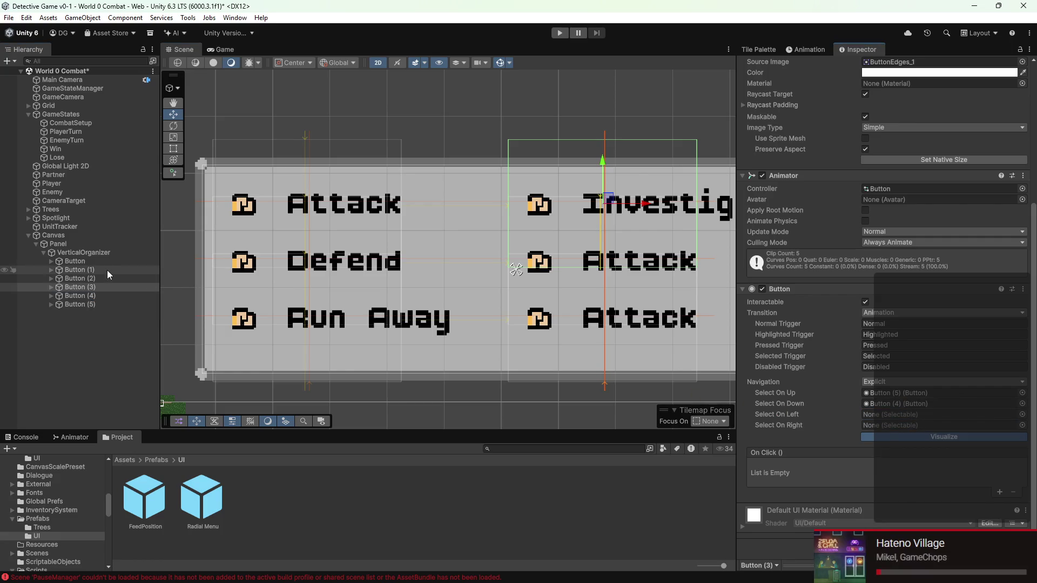
pyautogui.moveTo(81, 287)
pyautogui.mouseDown()
pyautogui.moveTo(69, 267)
pyautogui.moveTo(129, 270)
pyautogui.moveTo(810, 426)
pyautogui.moveTo(871, 417)
pyautogui.mouseUp()
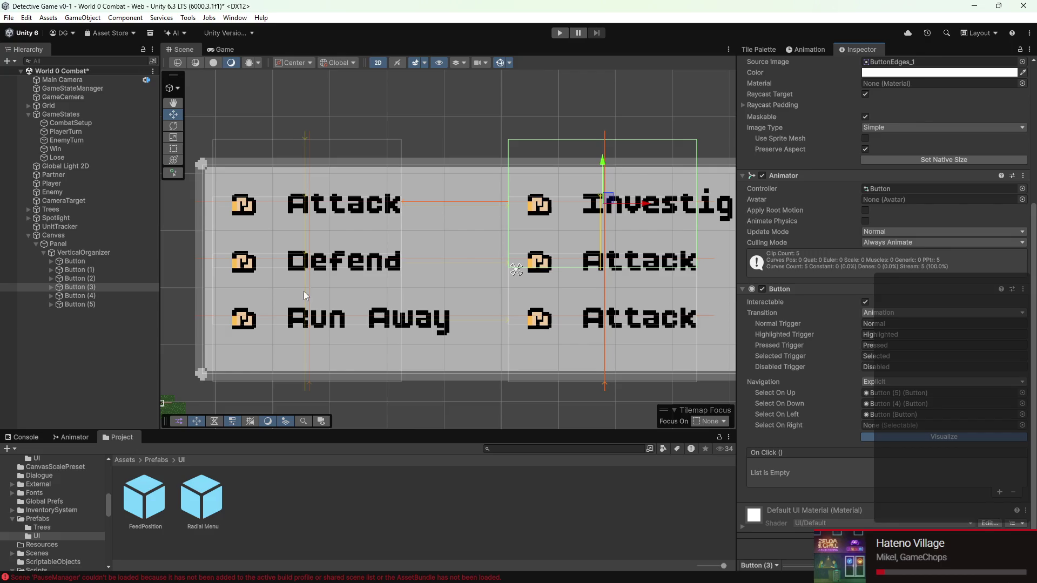
pyautogui.moveTo(77, 264)
pyautogui.mouseDown()
pyautogui.moveTo(535, 340)
pyautogui.moveTo(911, 427)
pyautogui.moveTo(899, 426)
pyautogui.mouseUp()
# - Link middle-right Attack: Investigate up, bottom-right Attack down, Defend left
pyautogui.click(95, 293)
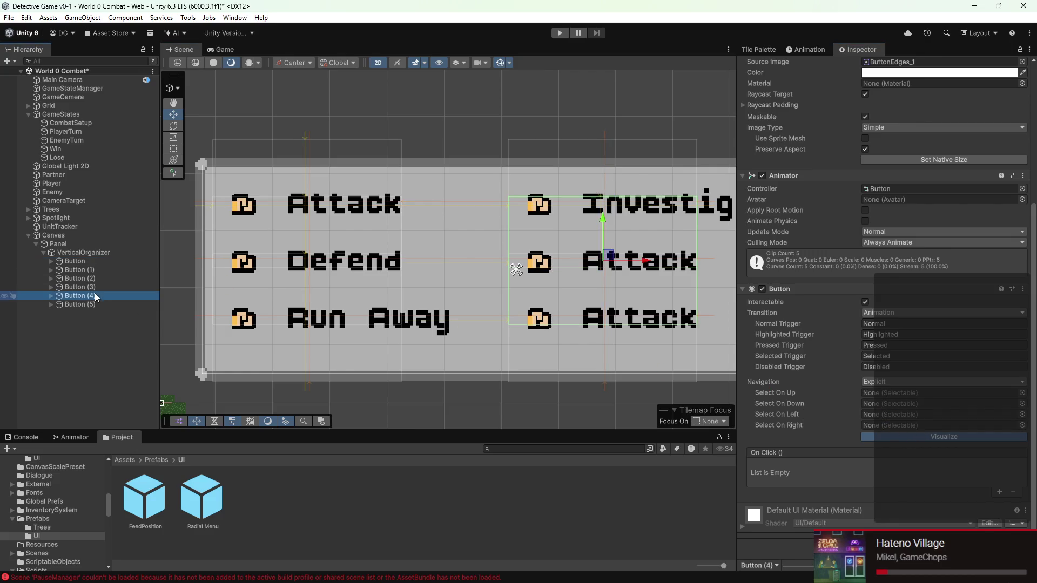
pyautogui.moveTo(479, 300); pyautogui.dragTo(353, 273)
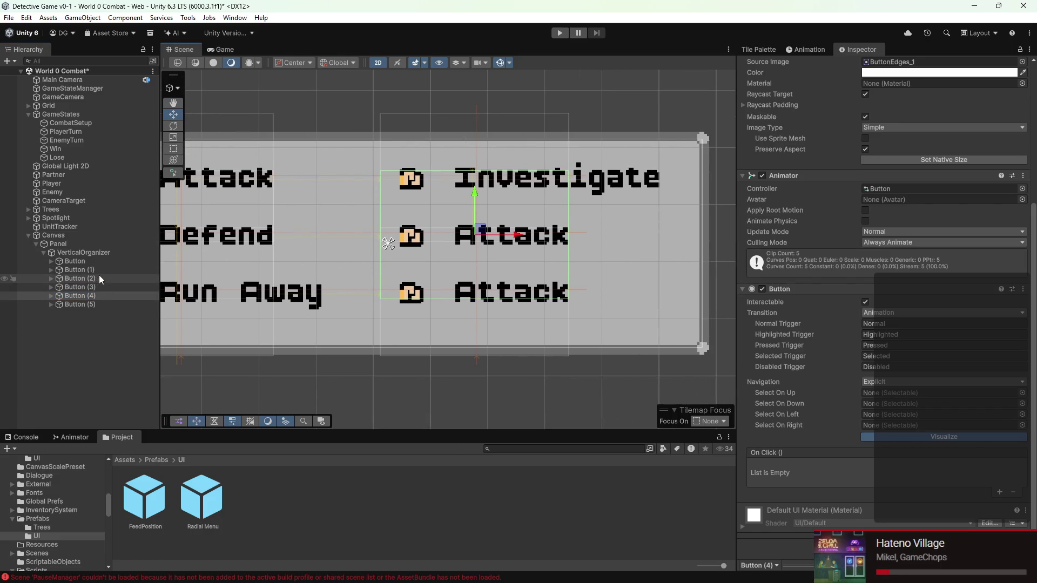
pyautogui.moveTo(91, 295); pyautogui.dragTo(586, 349)
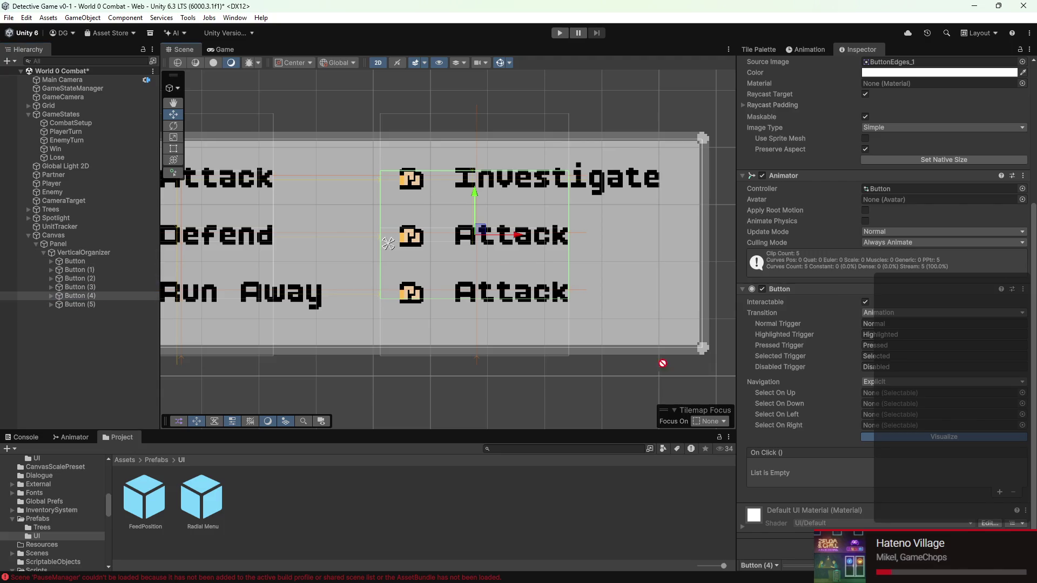
pyautogui.moveTo(888, 397); pyautogui.dragTo(888, 394)
pyautogui.moveTo(97, 304)
pyautogui.mouseDown()
pyautogui.moveTo(272, 307)
pyautogui.moveTo(896, 389)
pyautogui.moveTo(892, 403)
pyautogui.mouseUp()
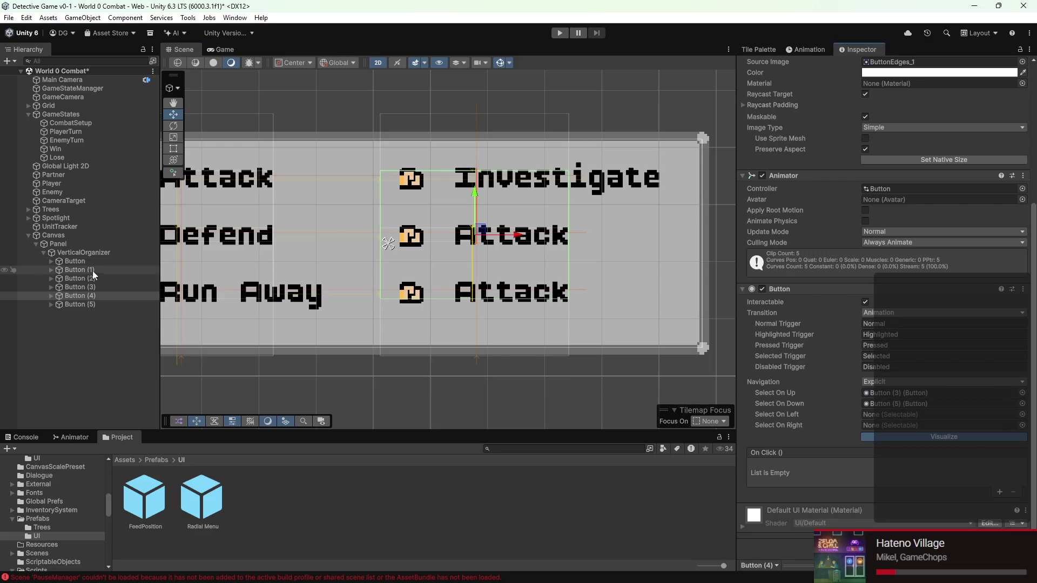
pyautogui.moveTo(90, 268); pyautogui.dragTo(949, 421)
pyautogui.moveTo(76, 270); pyautogui.dragTo(880, 424)
# - Link bottom-right Attack: middle-right Attack up, Investigate down, Run Away left, then enter Play mode
pyautogui.click(75, 304)
pyautogui.moveTo(76, 295)
pyautogui.mouseDown()
pyautogui.moveTo(946, 397)
pyautogui.moveTo(925, 395)
pyautogui.mouseUp()
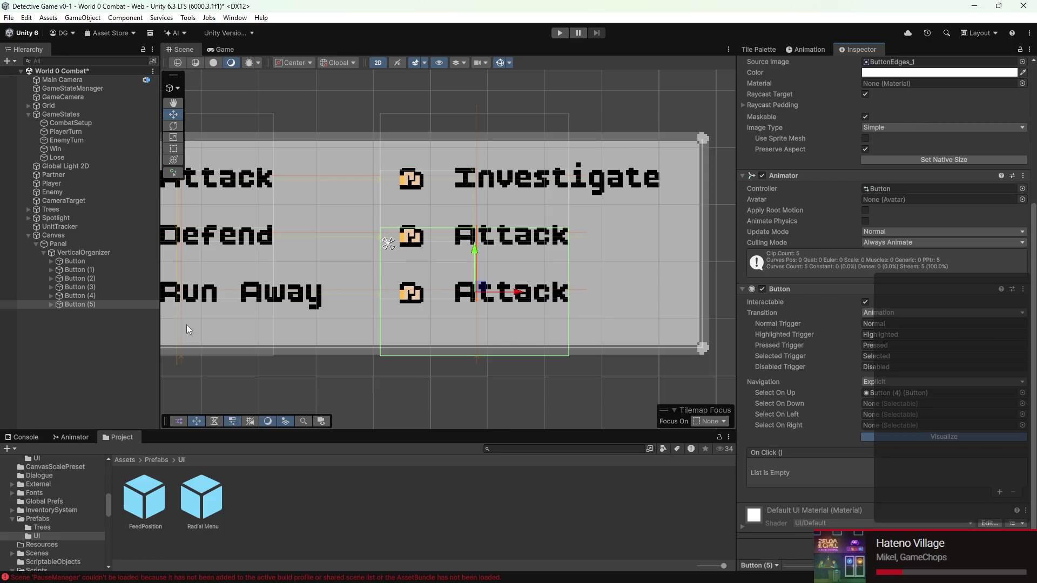
pyautogui.click(76, 288)
pyautogui.moveTo(85, 289); pyautogui.dragTo(917, 404)
pyautogui.moveTo(94, 280)
pyautogui.mouseDown()
pyautogui.moveTo(886, 418)
pyautogui.moveTo(961, 415)
pyautogui.moveTo(927, 426)
pyautogui.mouseUp()
pyautogui.click(965, 405)
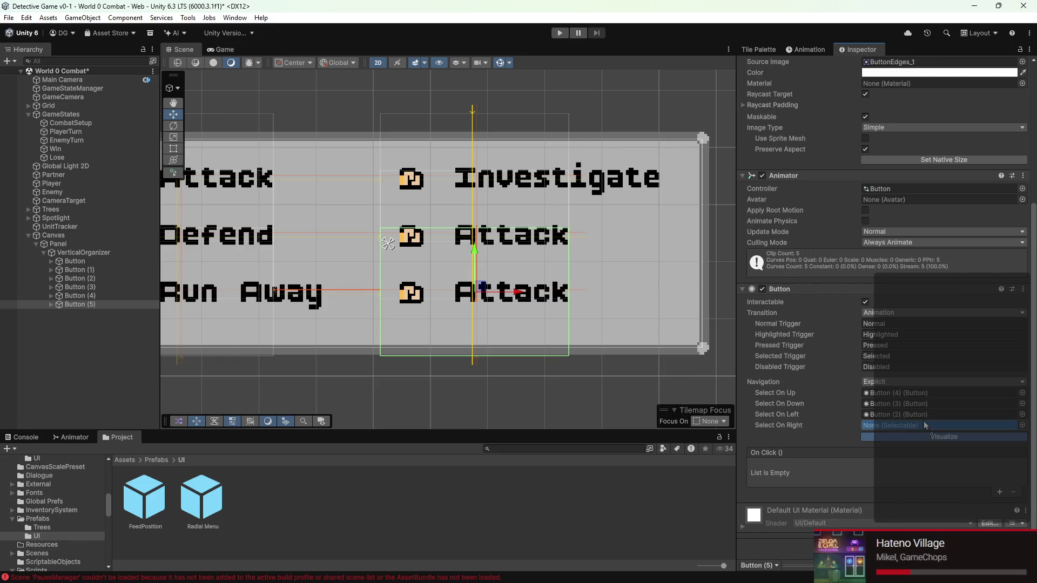
pyautogui.click(560, 33)
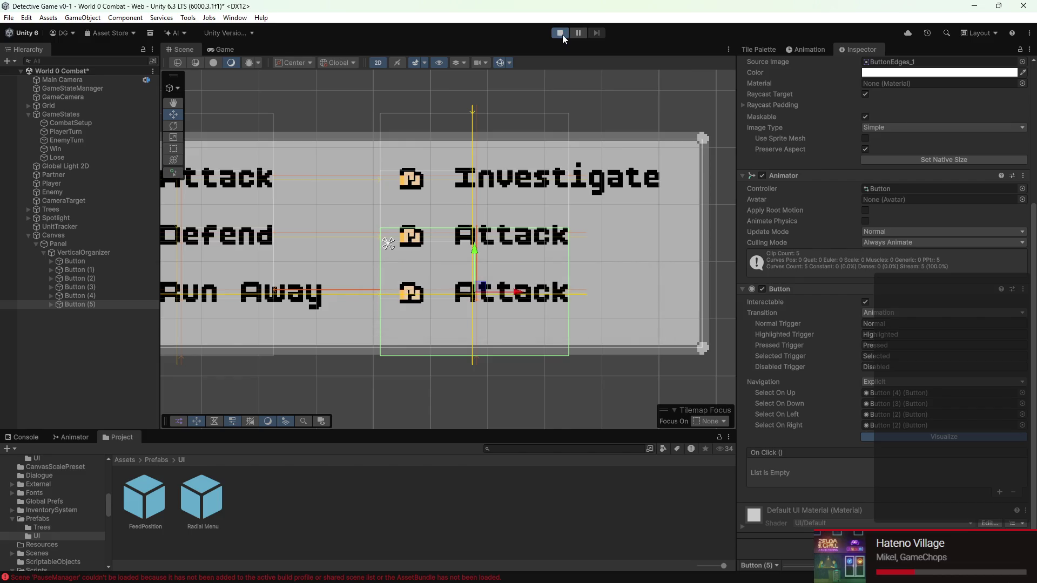
# - Cycle the selection through all six combat options with the arrow keys, then stop Play mode
pyautogui.press('Down')
pyautogui.press('Right')
pyautogui.press('Left')
pyautogui.press('Up')
pyautogui.press('Right')
pyautogui.press('Left')
pyautogui.press('Down')
pyautogui.press('Down')
pyautogui.press('Right')
pyautogui.press('Up')
pyautogui.press('Up')
pyautogui.press('Left')
pyautogui.press('Down')
pyautogui.press('Down')
pyautogui.press('Right')
pyautogui.press('Up')
pyautogui.press('Up')
pyautogui.press('Left')
pyautogui.press('Down')
pyautogui.press('Down')
pyautogui.press('Right')
pyautogui.press('Up')
pyautogui.press('Up')
pyautogui.press('Left')
pyautogui.press('Down')
pyautogui.press('Down')
pyautogui.press('Right')
pyautogui.press('Up')
pyautogui.press('Up')
pyautogui.press('Left')
pyautogui.press('Down')
pyautogui.press('Right')
pyautogui.press('Down')
pyautogui.press('Left')
pyautogui.press('Down')
pyautogui.press('Right')
pyautogui.press('Up')
pyautogui.press('Up')
pyautogui.press('Left')
pyautogui.press('Down')
pyautogui.press('Down')
pyautogui.press('Left')
pyautogui.press('Right')
pyautogui.press('Up')
pyautogui.press('Down')
pyautogui.press('Up')
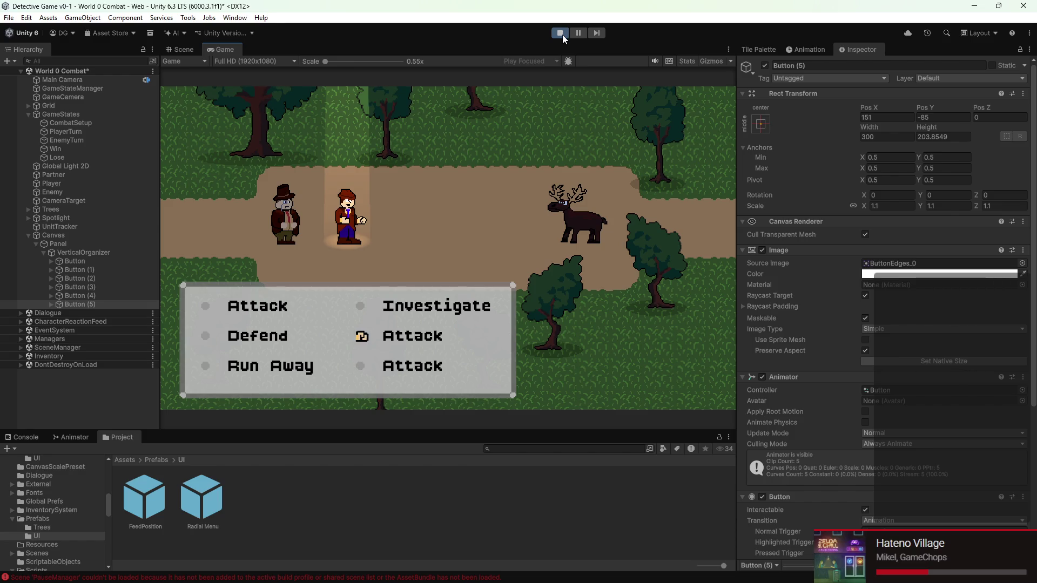
pyautogui.press('Right')
pyautogui.press('Down')
pyautogui.press('Left')
pyautogui.press('Up')
pyautogui.press('Down')
pyautogui.press('Down')
pyautogui.press('Down')
pyautogui.press('Down')
pyautogui.press('Down')
pyautogui.press('Down')
pyautogui.press('Down')
pyautogui.press('Down')
pyautogui.press('Down')
pyautogui.press('Down')
pyautogui.press('Down')
pyautogui.press('Down')
pyautogui.press('Down')
pyautogui.press('Down')
pyautogui.press('Down')
pyautogui.click(560, 33)
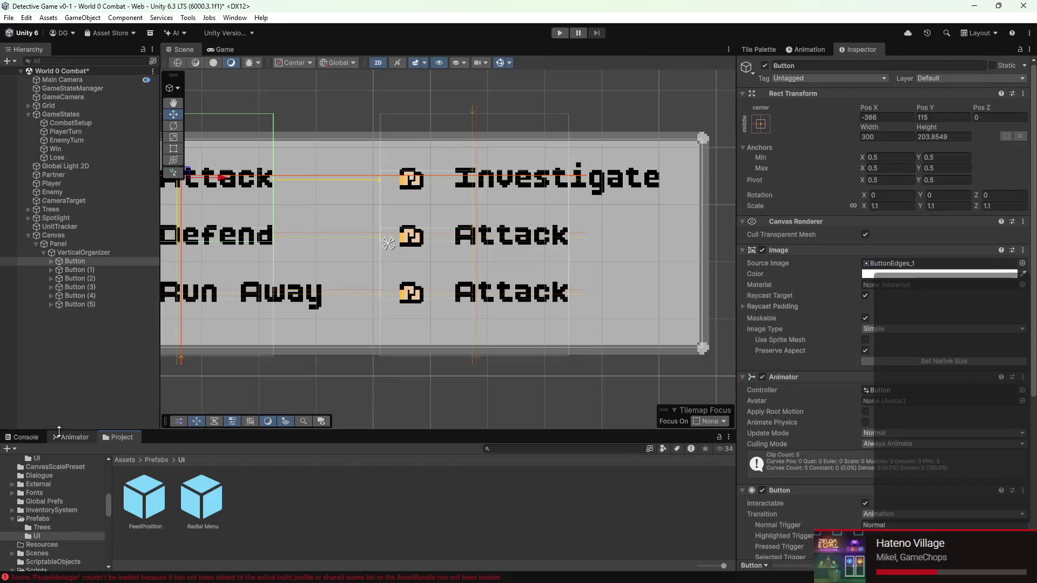
# - Bring up the button state machine graph in the Animator and clear the button selection
pyautogui.click(71, 437)
pyautogui.keyDown('shift'); pyautogui.click(83, 303); pyautogui.keyUp('shift')
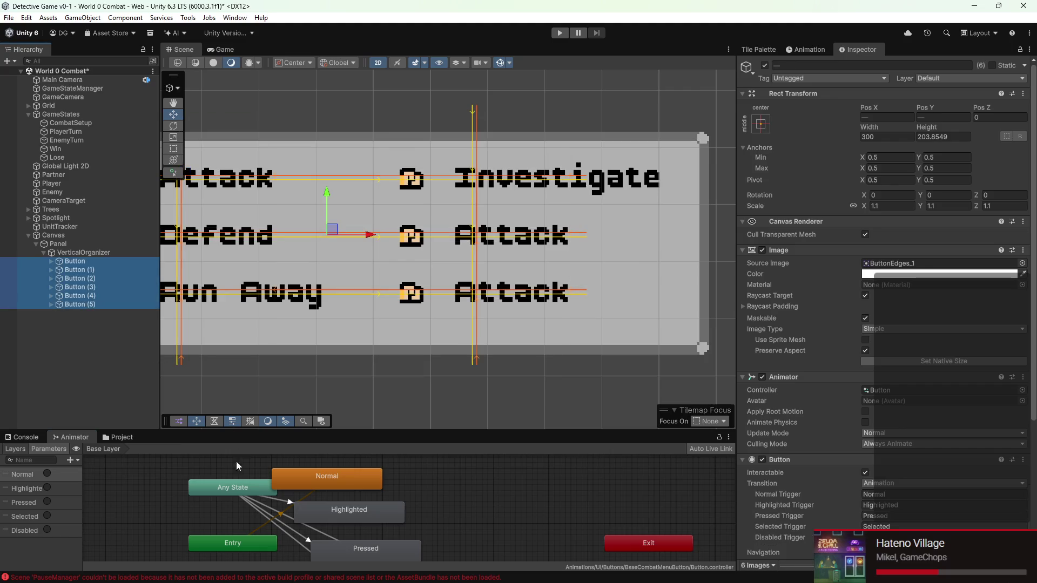
pyautogui.scroll(-5, 220, 497)
pyautogui.scroll(3, 220, 496)
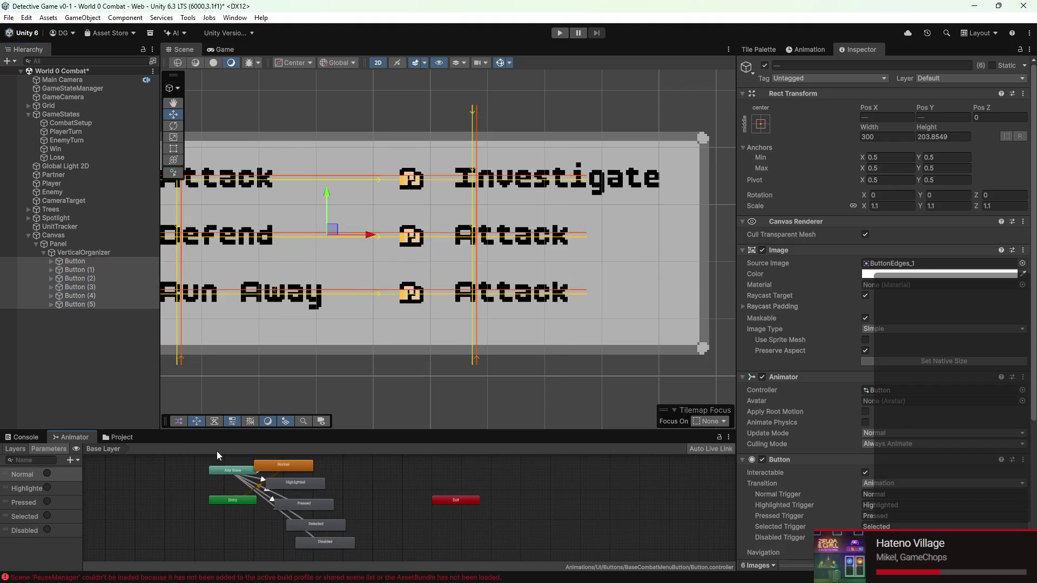
pyautogui.click(416, 522)
pyautogui.scroll(-2, 365, 509)
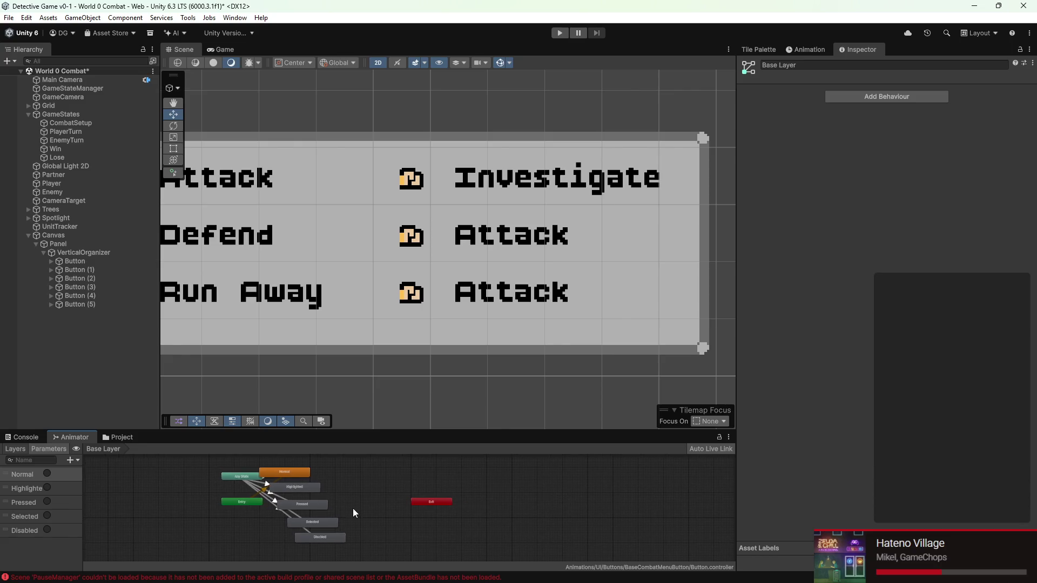
# - Set Transition Duration to 0 on the Any State transitions, then start Play mode
pyautogui.moveTo(348, 554); pyautogui.dragTo(240, 454)
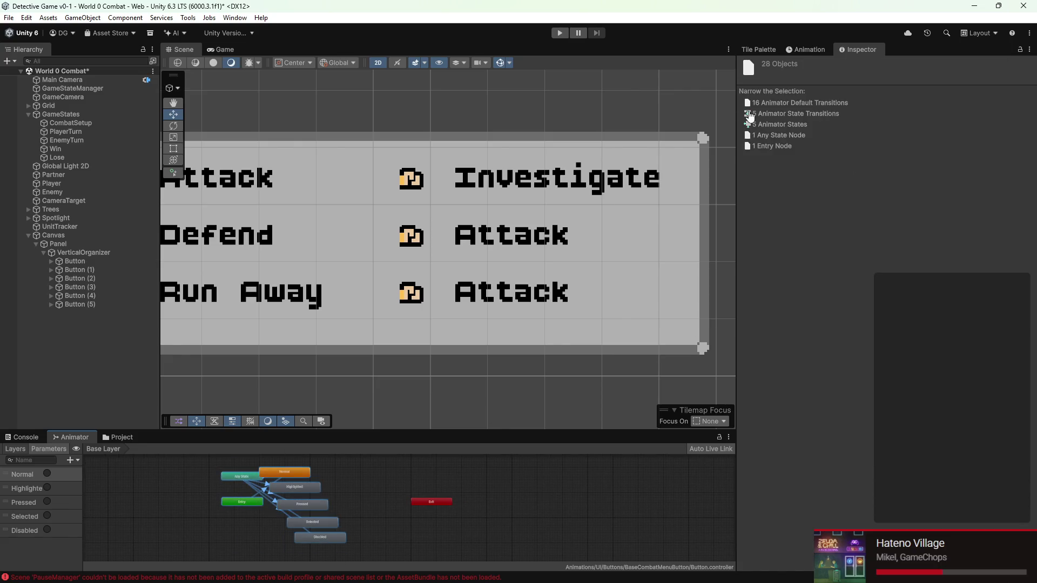
pyautogui.click(754, 116)
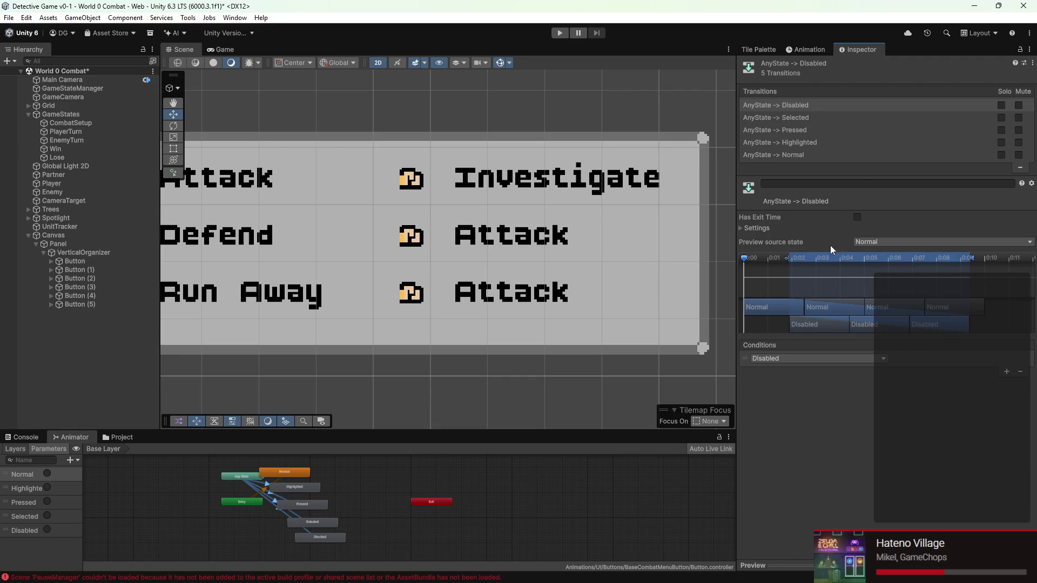
pyautogui.click(780, 227)
pyautogui.click(870, 261)
pyautogui.write('0')
pyautogui.press('Return')
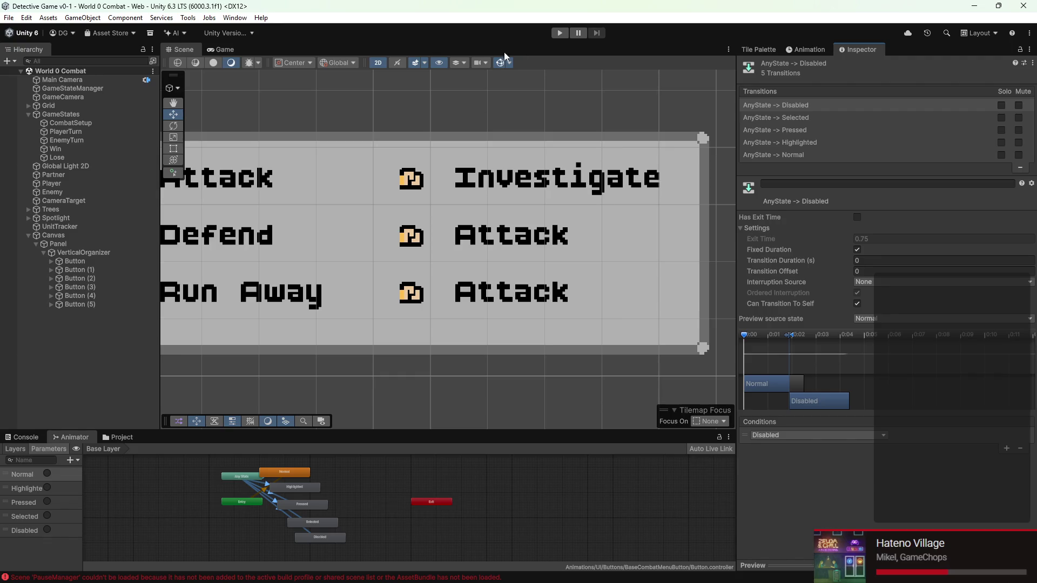
pyautogui.click(559, 34)
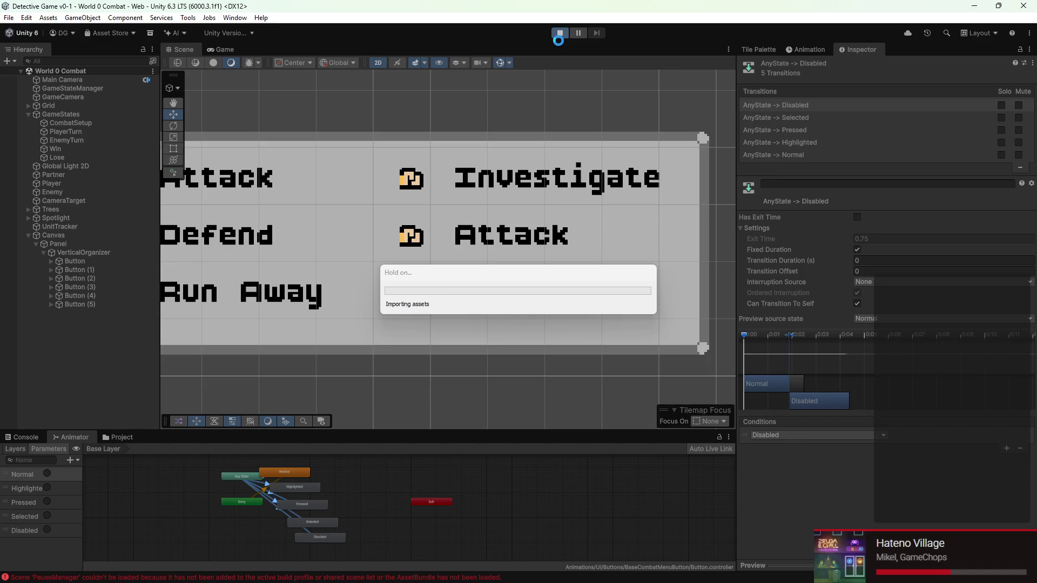
pyautogui.press('Down')
pyautogui.press('Down')
pyautogui.press('Right')
pyautogui.press('Up')
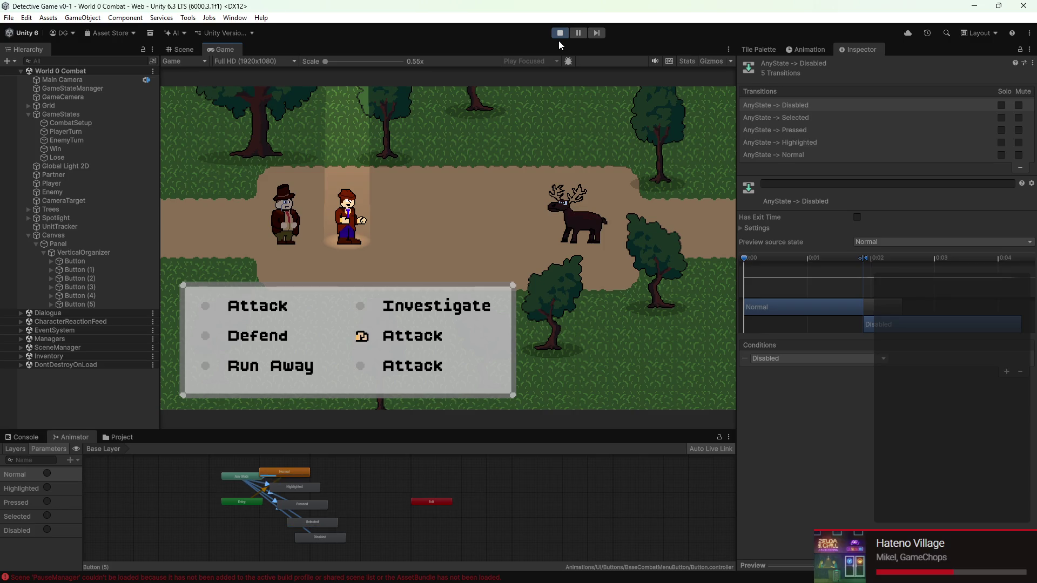
pyautogui.press('Up')
pyautogui.press('Down')
pyautogui.press('Up')
pyautogui.press('Down')
pyautogui.press('Up')
pyautogui.press('Down')
pyautogui.press('Up')
pyautogui.press('Down')
pyautogui.press('Down')
pyautogui.click(559, 33)
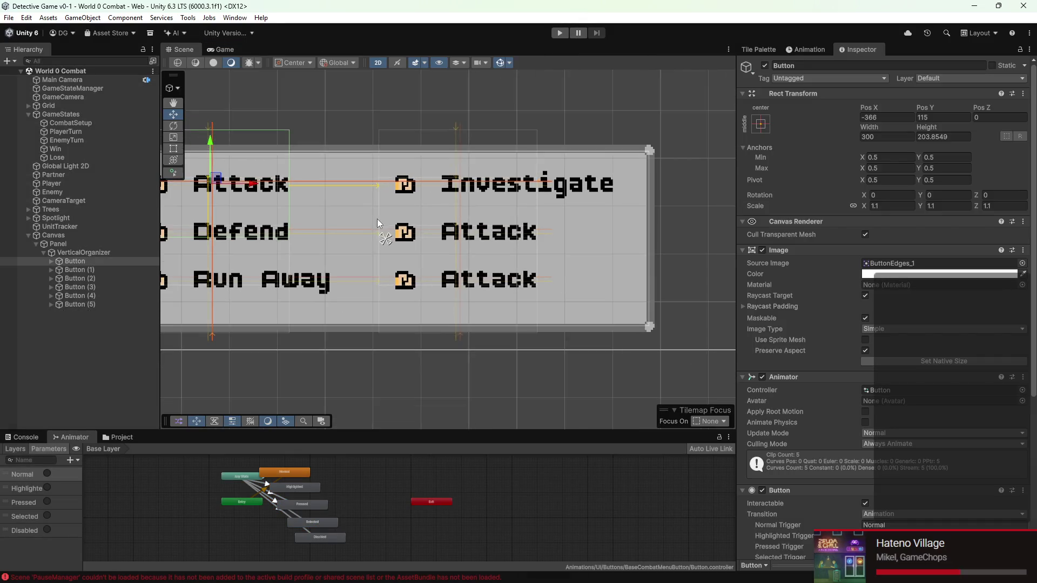
# - Set Exit Time to 0 on the Any State transitions, leaving Has Exit Time unticked
pyautogui.scroll(-1, 271, 513)
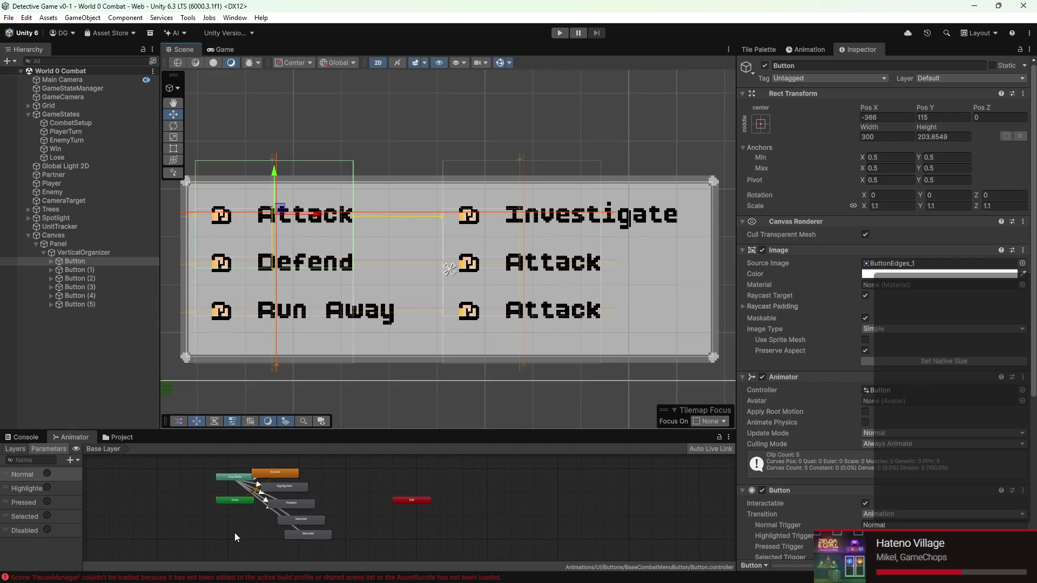
pyautogui.moveTo(235, 532); pyautogui.dragTo(297, 473)
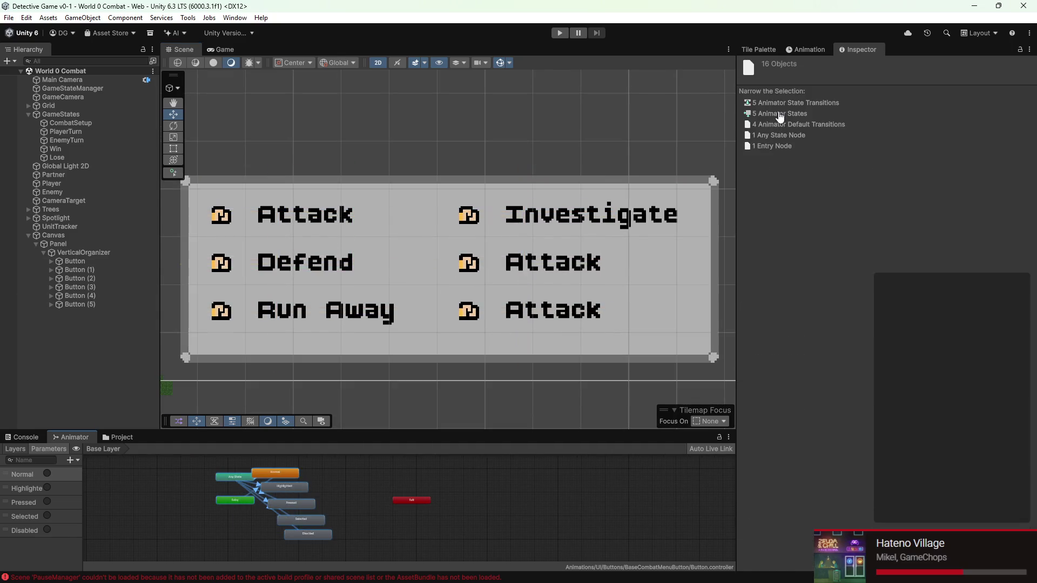
pyautogui.click(783, 103)
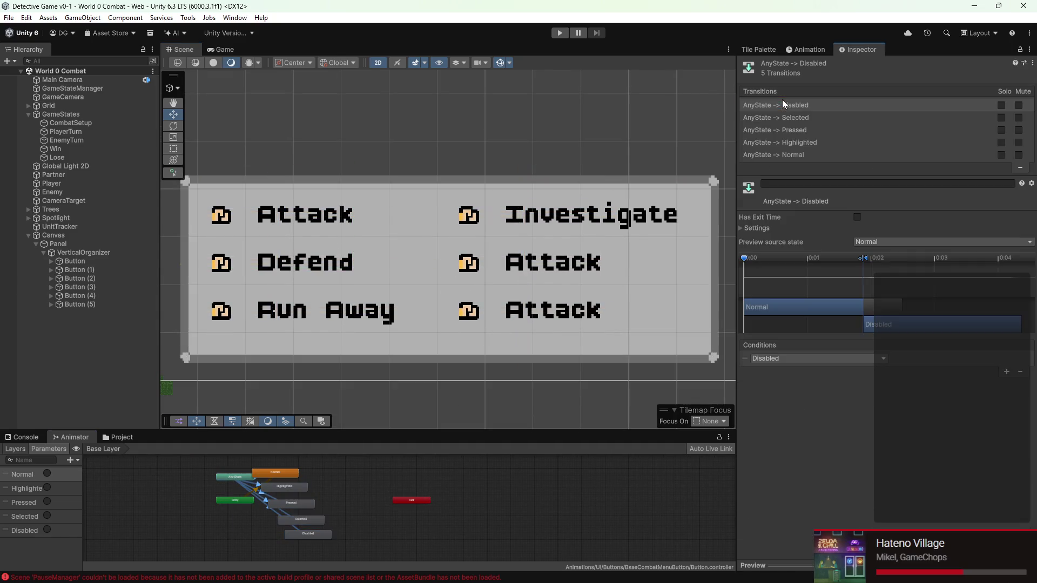
pyautogui.click(761, 228)
pyautogui.click(857, 217)
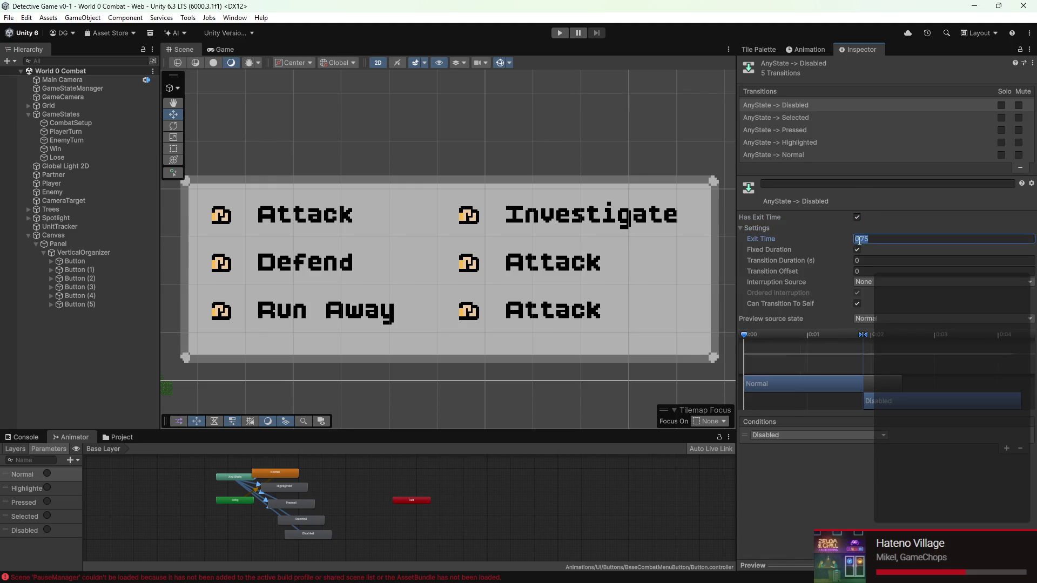
pyautogui.write('0')
pyautogui.click(857, 217)
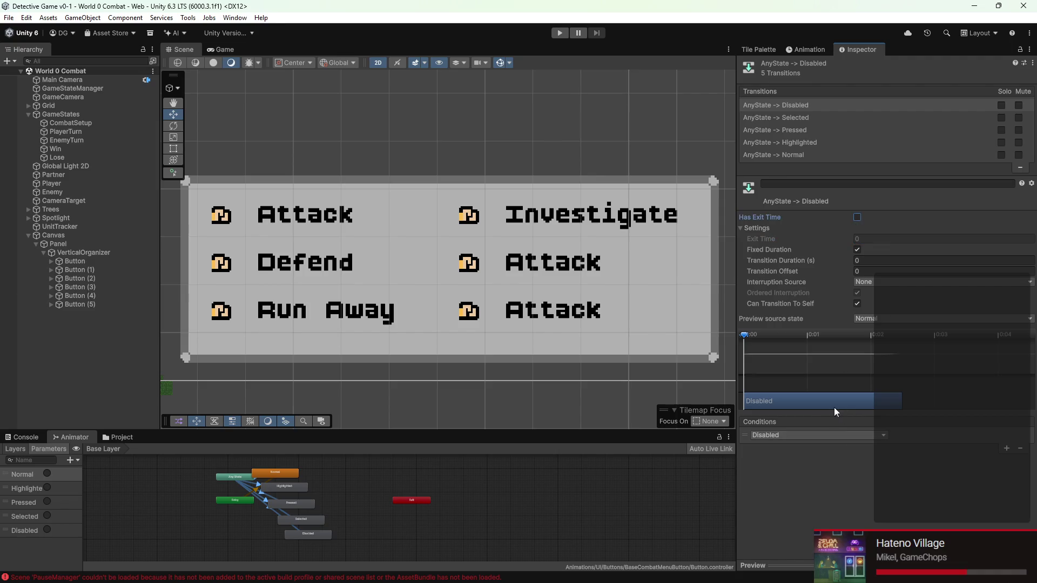
# - Bring Any State and Normal into view, clear the graph selection, and start Play mode
pyautogui.scroll(5, 212, 503)
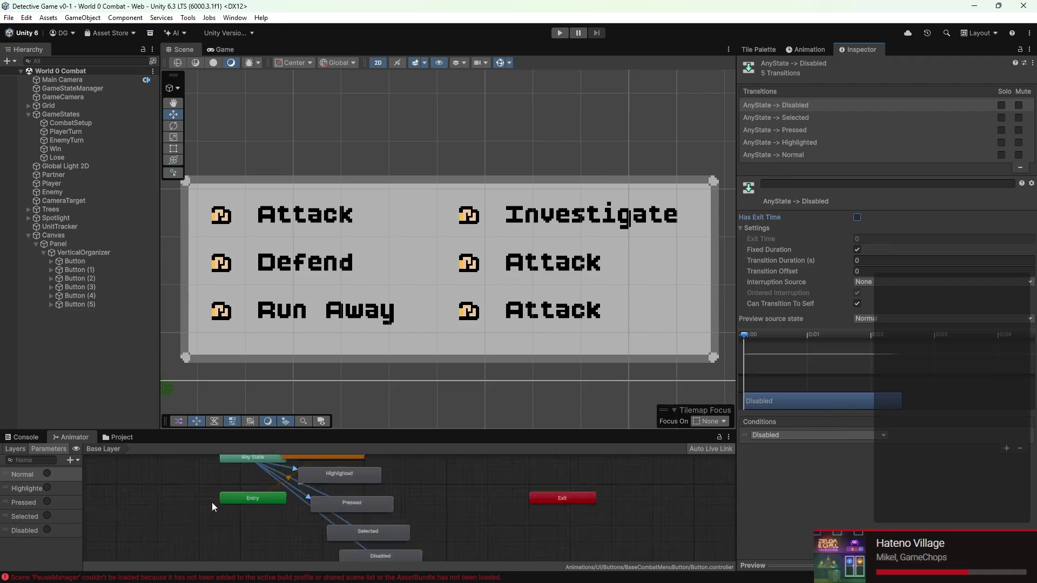
pyautogui.moveTo(313, 519); pyautogui.dragTo(282, 560)
pyautogui.click(291, 490)
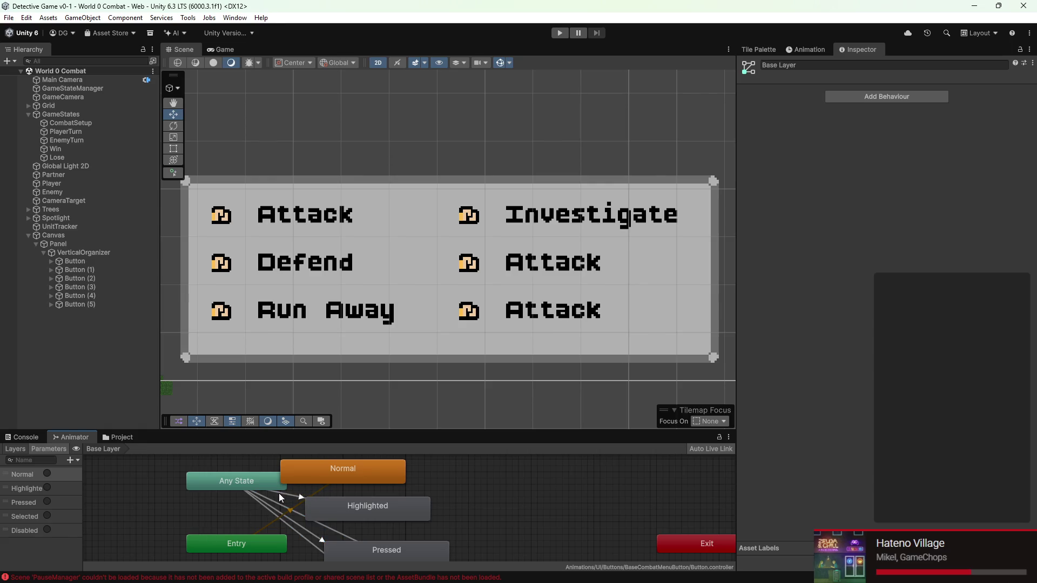
pyautogui.scroll(-3, 326, 490)
pyautogui.click(559, 33)
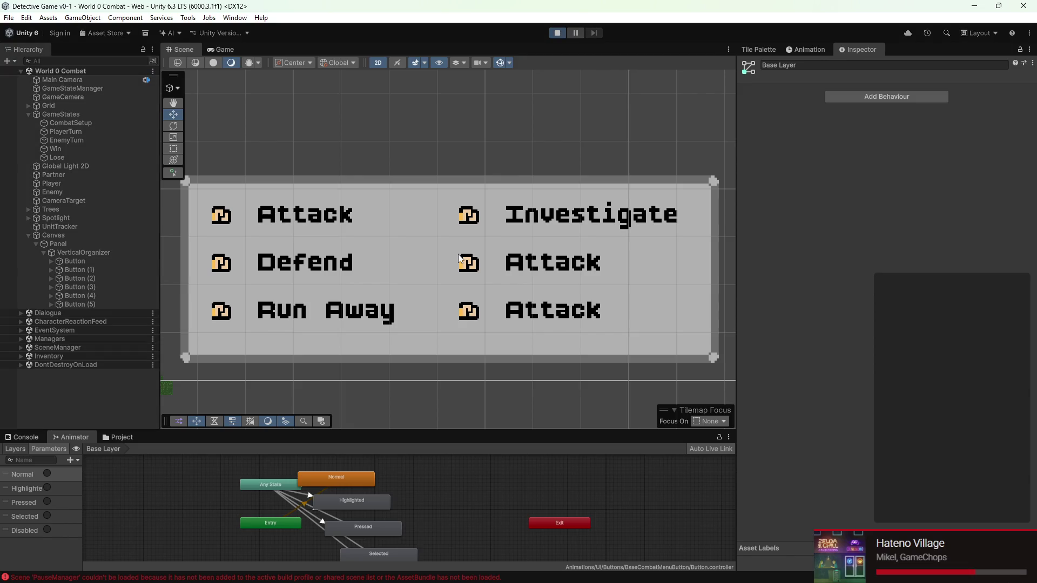
pyautogui.press('Down')
pyautogui.press('Right')
pyautogui.press('Up')
pyautogui.press('Up')
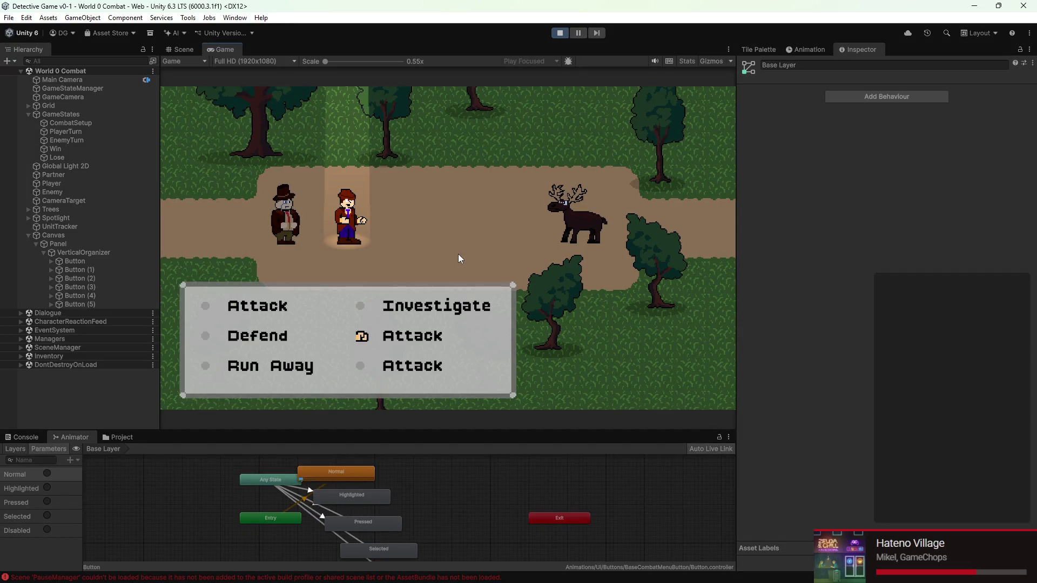
pyautogui.press('Left')
pyautogui.press('Down')
pyautogui.press('Down')
pyautogui.press('Up')
pyautogui.press('Up')
pyautogui.press('Down')
pyautogui.press('Down')
pyautogui.press('Up')
pyautogui.press('Up')
pyautogui.press('Down')
pyautogui.press('Down')
pyautogui.press('Up')
pyautogui.press('Up')
pyautogui.press('Down')
pyautogui.press('Down')
pyautogui.moveTo(325, 61)
pyautogui.mouseDown()
pyautogui.moveTo(338, 61)
pyautogui.moveTo(325, 61)
pyautogui.mouseUp()
pyautogui.press('Down')
pyautogui.press('Down')
pyautogui.press('Down')
pyautogui.press('Down')
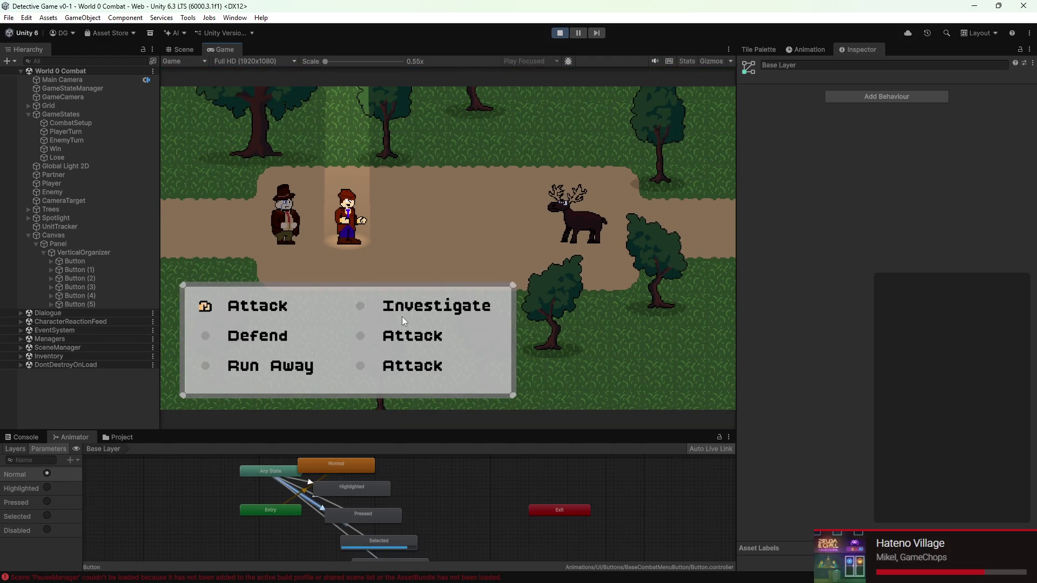
pyautogui.press('Down')
pyautogui.press('Down')
pyautogui.press('Down')
pyautogui.press('Down')
pyautogui.press('Down')
pyautogui.scroll(-3, 378, 494)
pyautogui.press('Down')
pyautogui.press('Down')
pyautogui.scroll(5, 367, 484)
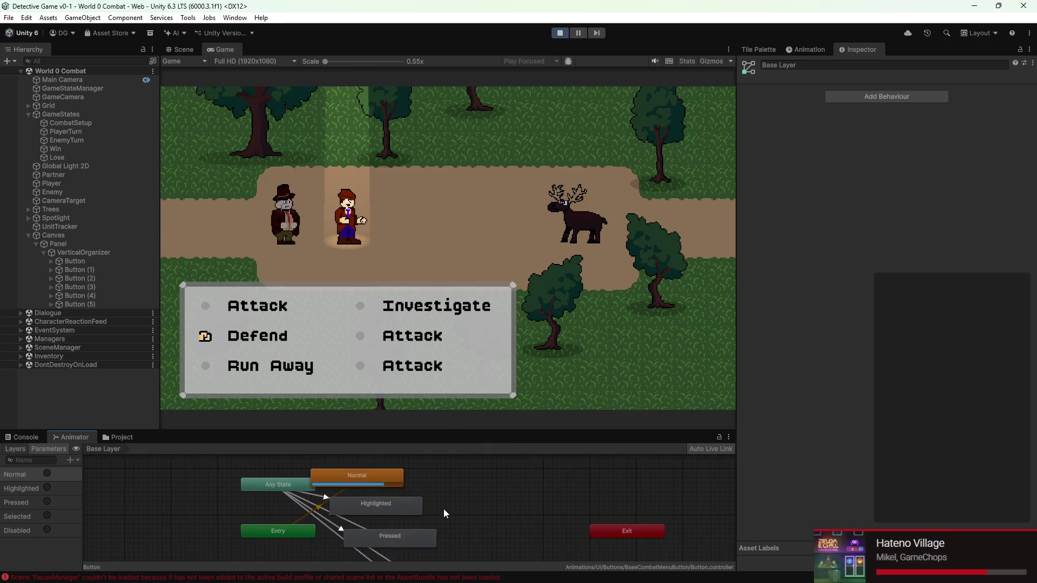
pyautogui.press('Down')
pyautogui.press('Down')
pyautogui.press('Down')
pyautogui.click(560, 33)
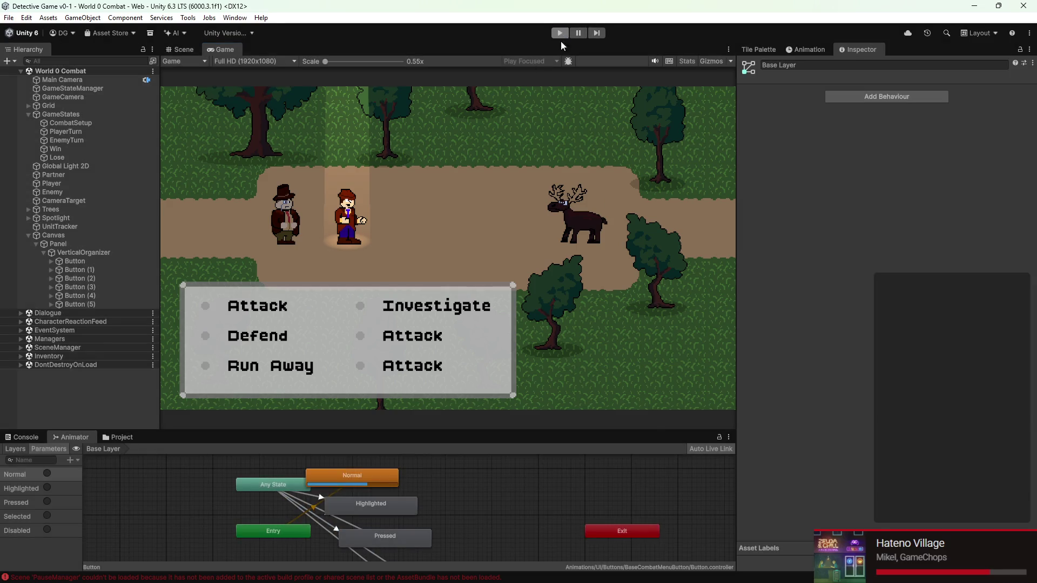
pyautogui.scroll(-3, 375, 474)
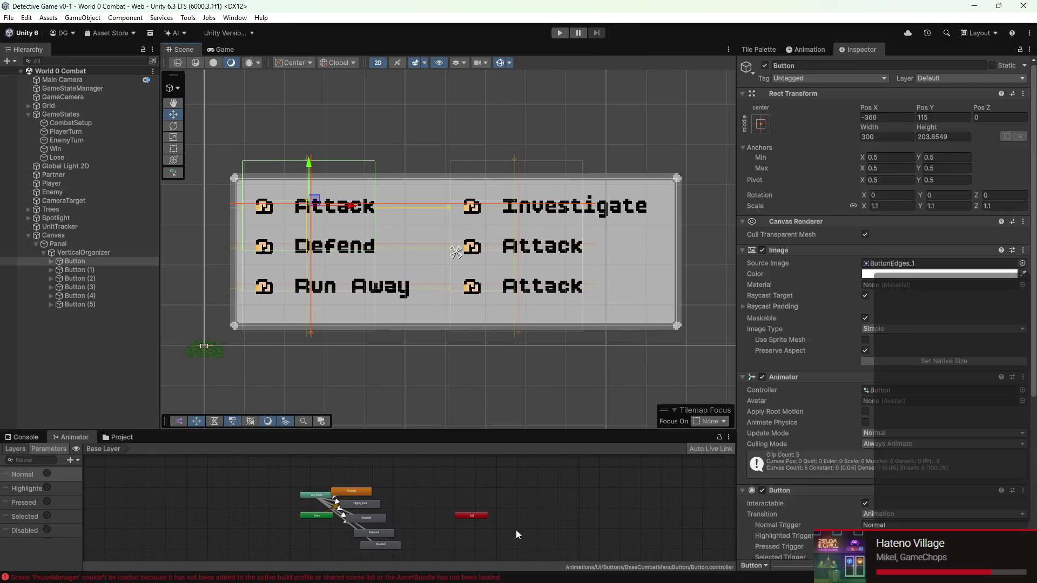
pyautogui.scroll(5, 367, 537)
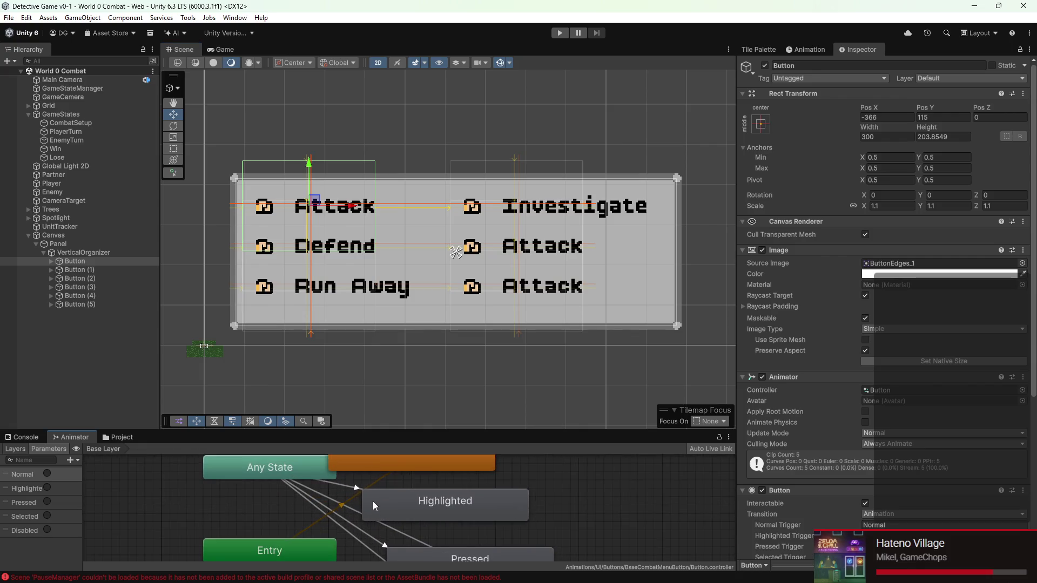
# - Inspect the Highlighted animation state's properties
pyautogui.click(373, 501)
pyautogui.moveTo(840, 171)
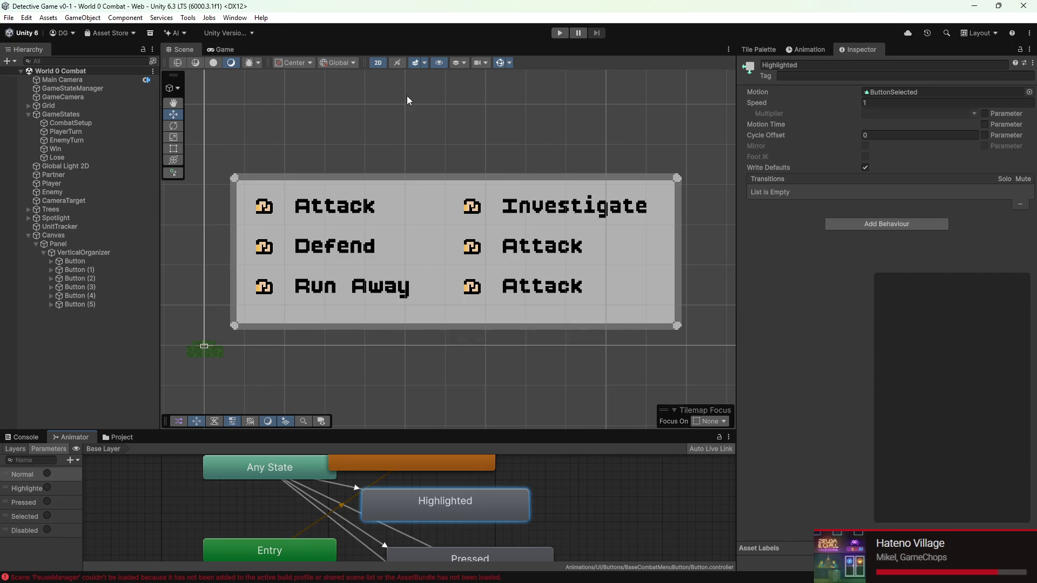
pyautogui.scroll(-2, 368, 145)
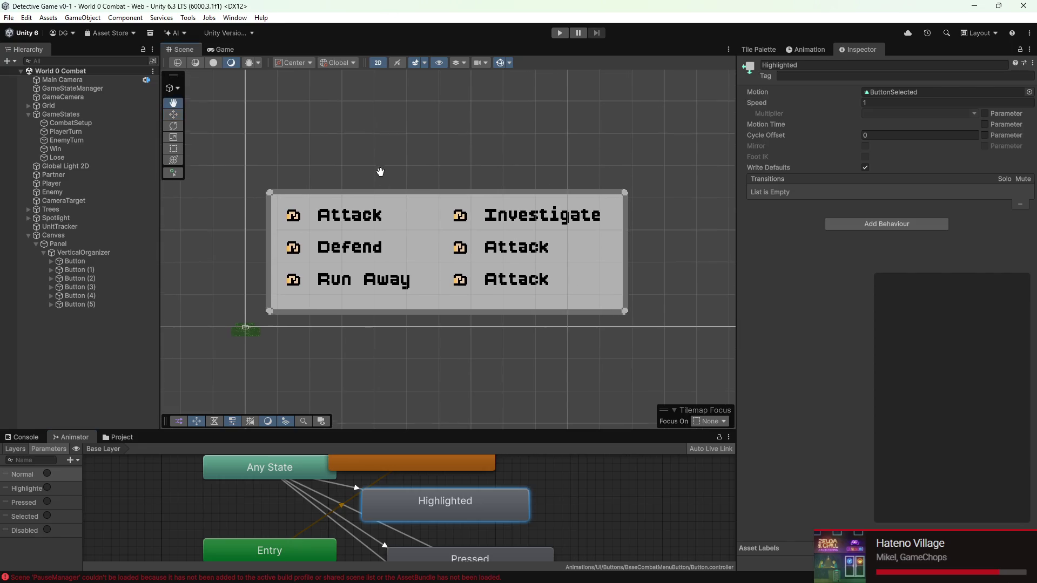
# - Move Button through Button (5) out of VerticalOrganizer directly under Panel
pyautogui.click(63, 252)
pyautogui.click(70, 261)
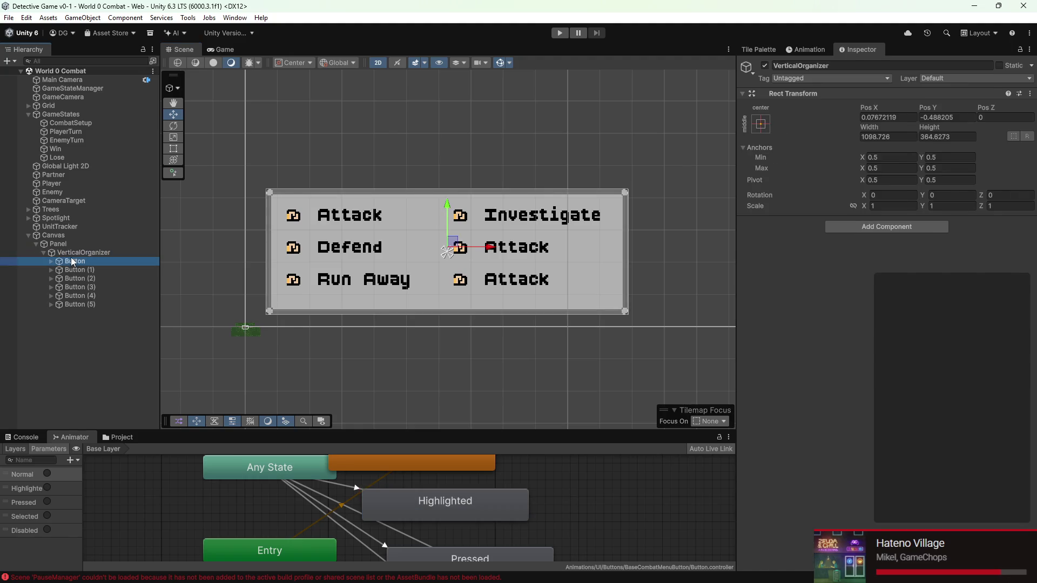
pyautogui.keyDown('shift'); pyautogui.click(92, 304); pyautogui.keyUp('shift')
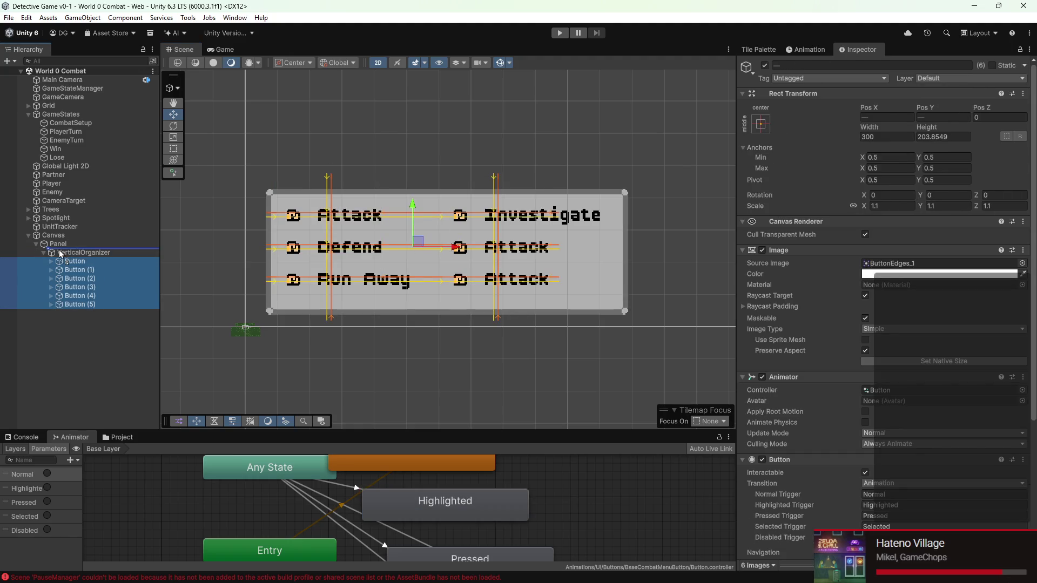
pyautogui.moveTo(59, 248); pyautogui.dragTo(60, 247)
# - Delete the empty VerticalOrganizer object and save the scene
pyautogui.rightClick(68, 252)
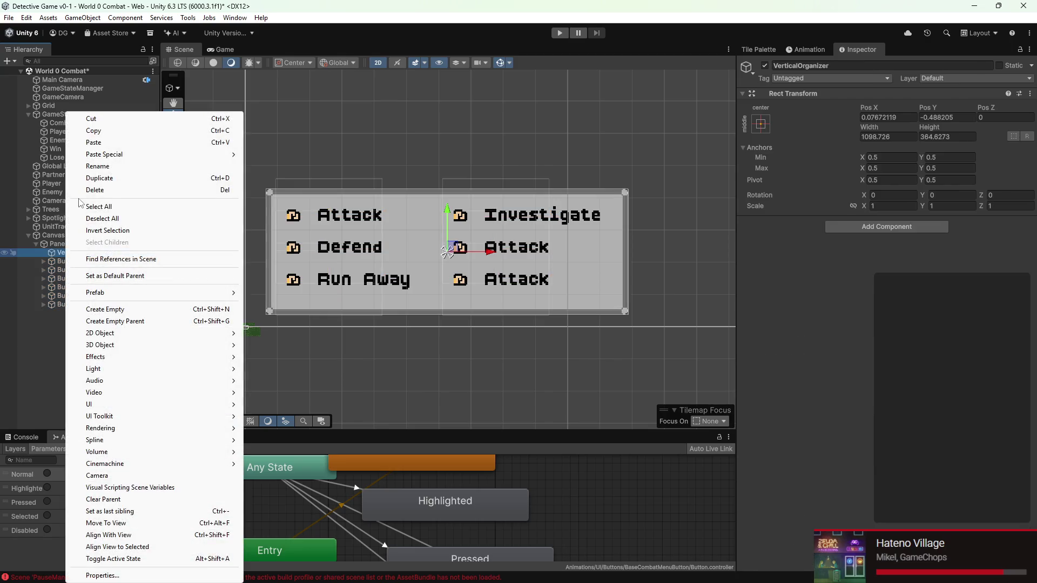
pyautogui.click(82, 191)
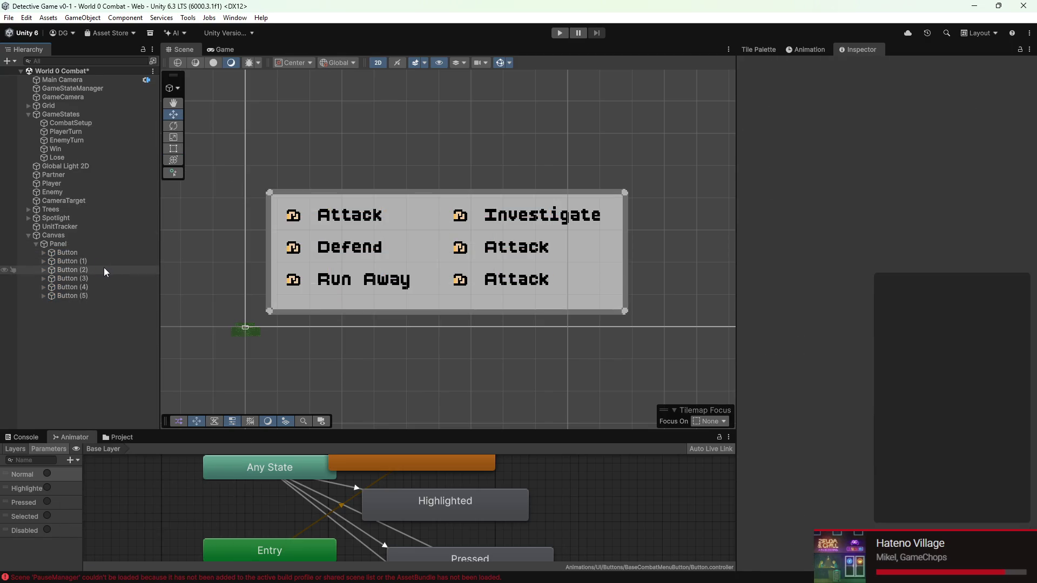
pyautogui.scroll(-1, 371, 264)
pyautogui.hotkey('ctrl', 's')
# - Change Button (2)'s label from 'Run Away' to 'Item'
pyautogui.click(224, 49)
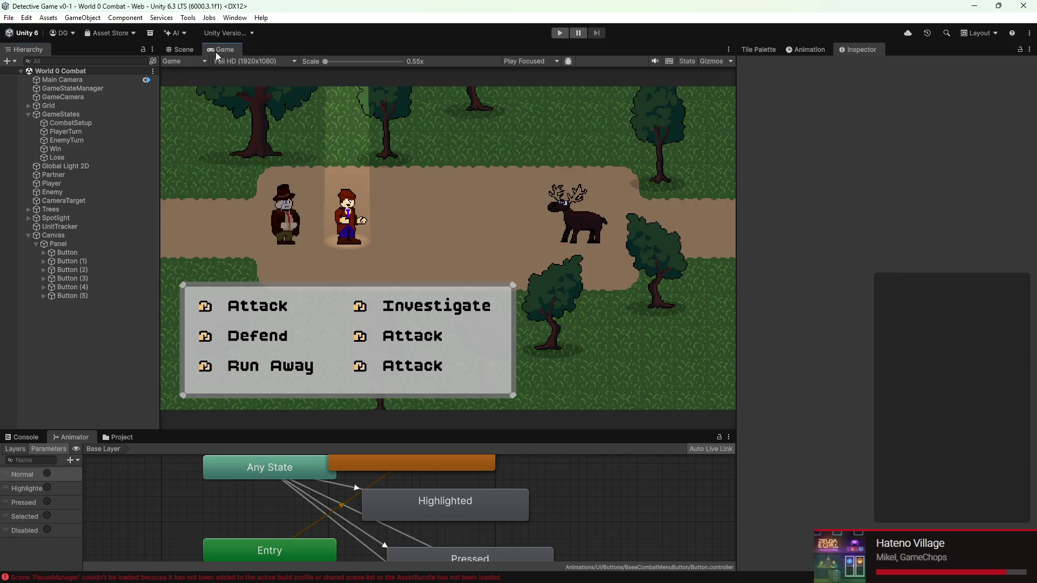
pyautogui.click(82, 276)
pyautogui.click(86, 288)
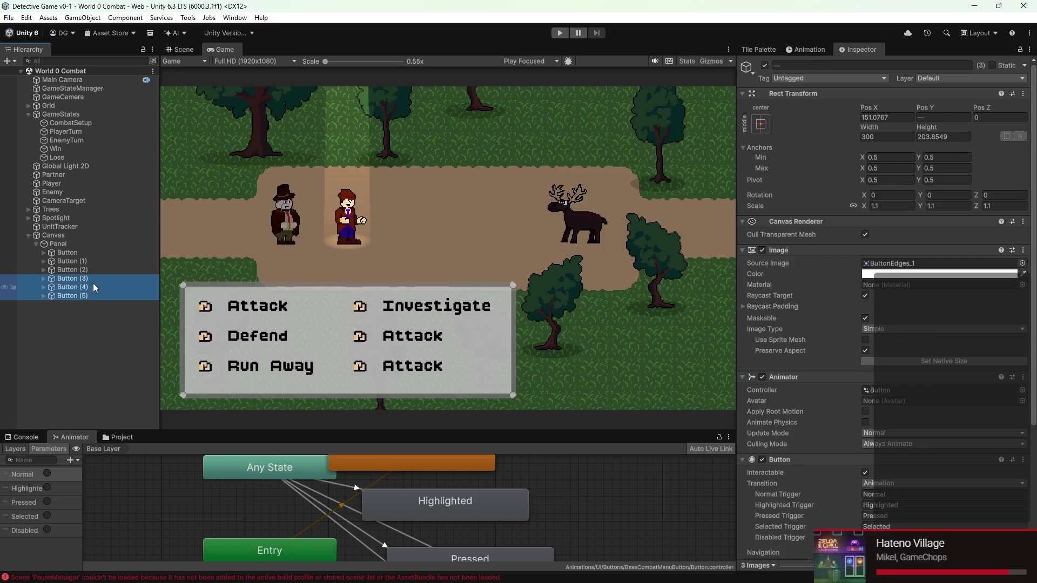
pyautogui.click(95, 269)
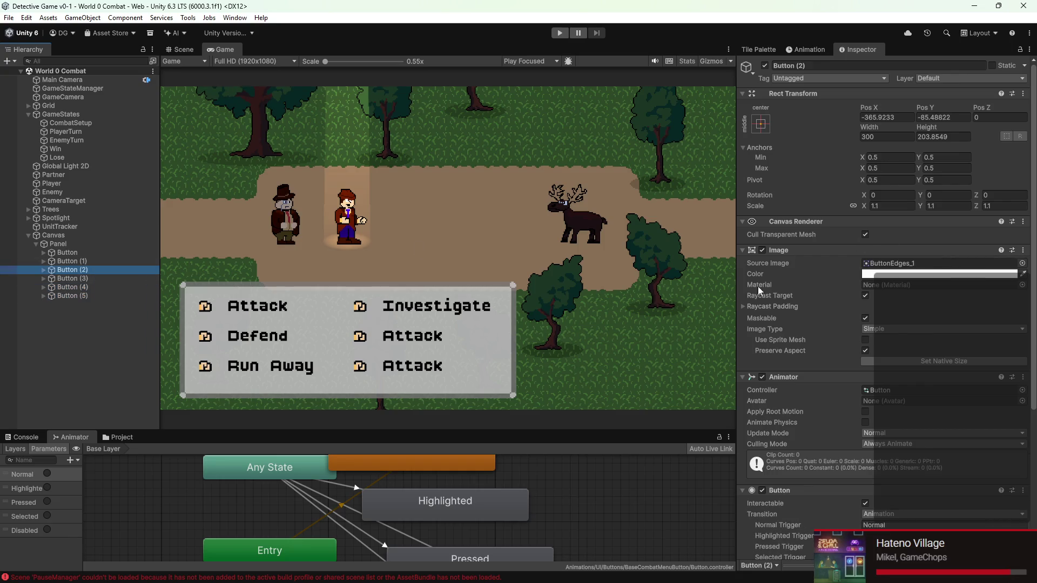
pyautogui.click(43, 270)
pyautogui.click(75, 278)
pyautogui.click(842, 294)
pyautogui.press('BackSpace')
pyautogui.write('Item')
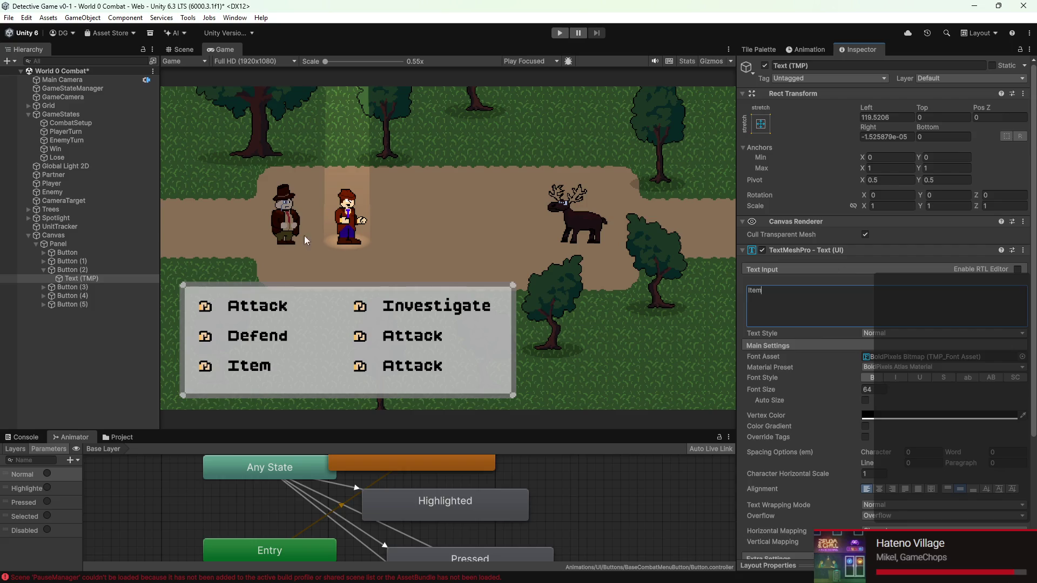
# - Replace Button (3)'s 'Investigate' label with 'Swap'
pyautogui.click(77, 288)
pyautogui.click(43, 287)
pyautogui.click(65, 296)
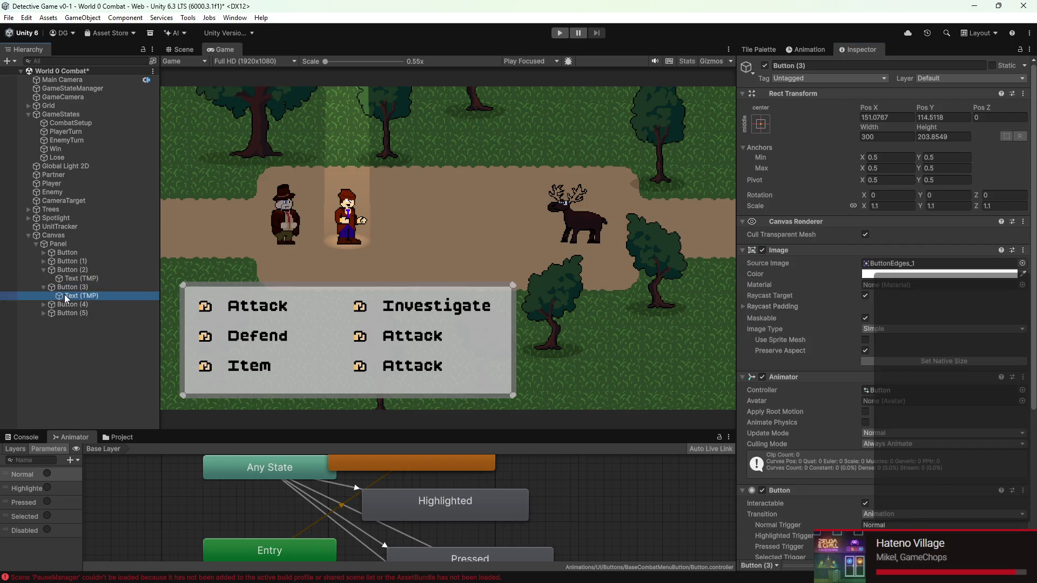
pyautogui.click(43, 304)
pyautogui.doubleClick(773, 289)
pyautogui.write('Swap')
# - Complete the label as 'Swap Partners' and select the three right-column buttons
pyautogui.click(75, 313)
pyautogui.click(819, 290)
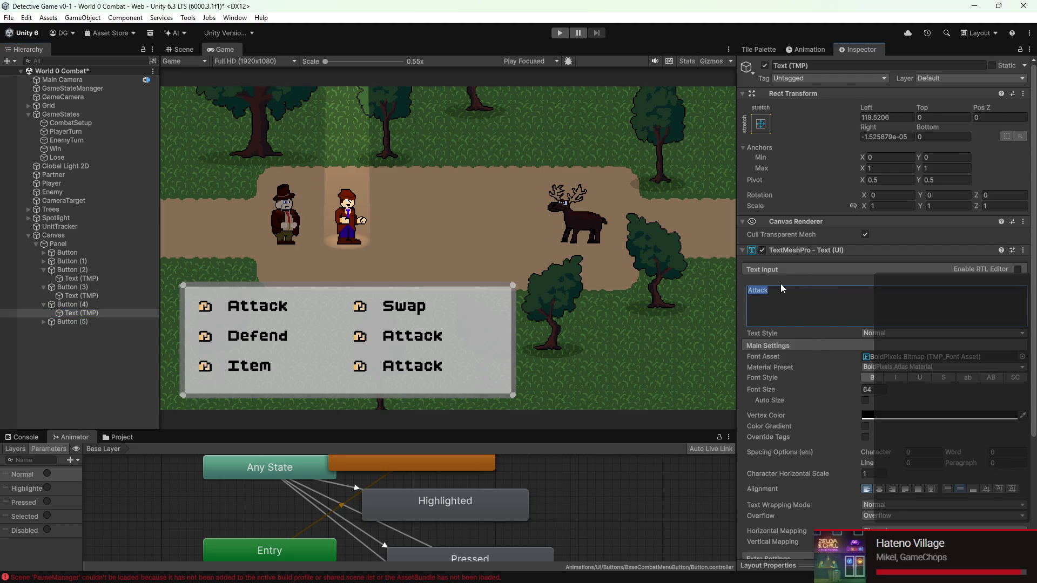
pyautogui.click(76, 295)
pyautogui.click(779, 306)
pyautogui.click(793, 300)
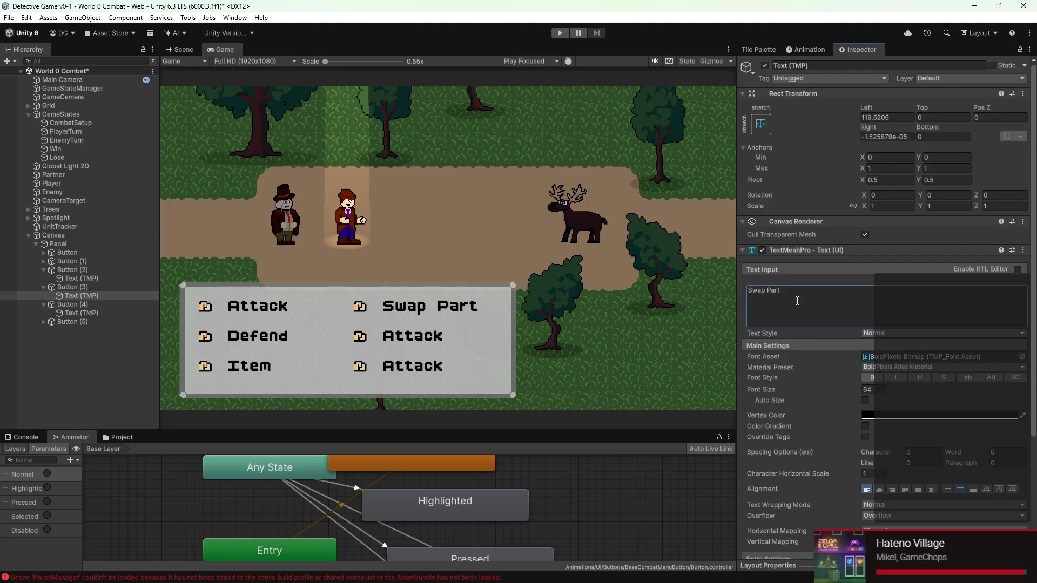
pyautogui.write('ners')
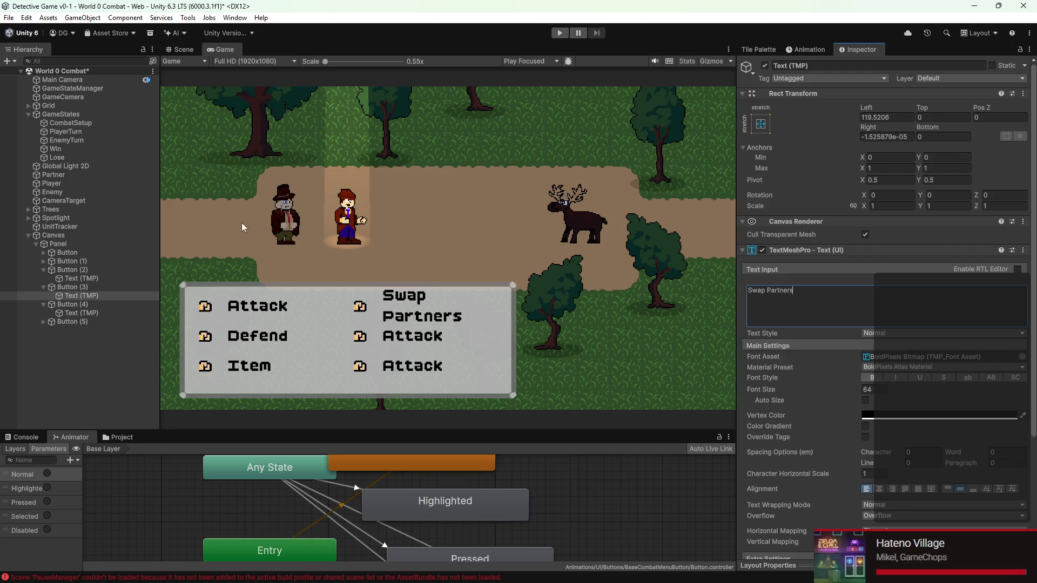
pyautogui.click(82, 286)
pyautogui.keyDown('shift'); pyautogui.click(79, 321); pyautogui.keyUp('shift')
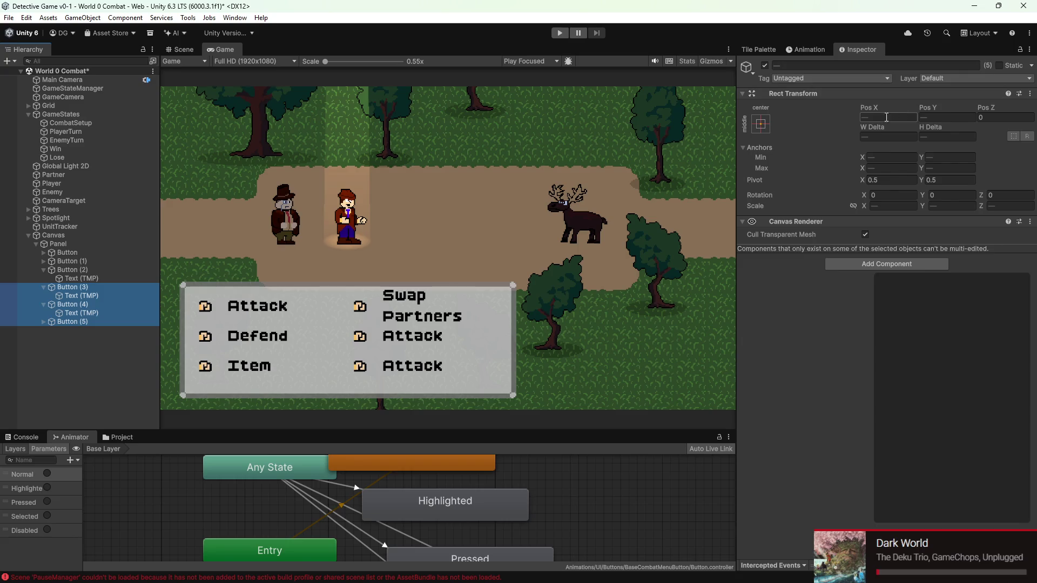
# - Nudge the three right-column buttons slightly left in the Scene view
pyautogui.click(181, 49)
pyautogui.press('f')
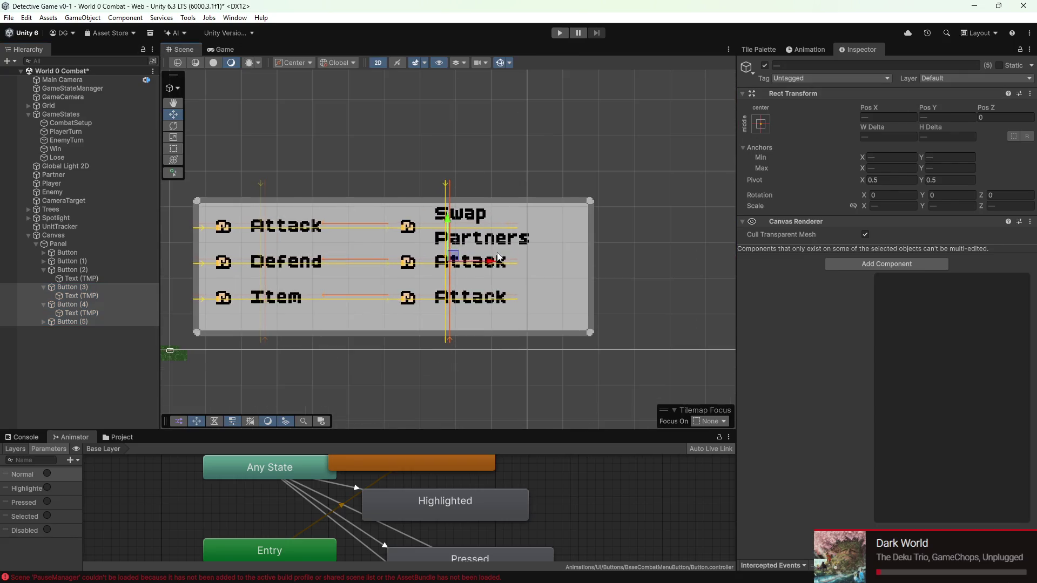
pyautogui.moveTo(497, 267); pyautogui.dragTo(480, 266)
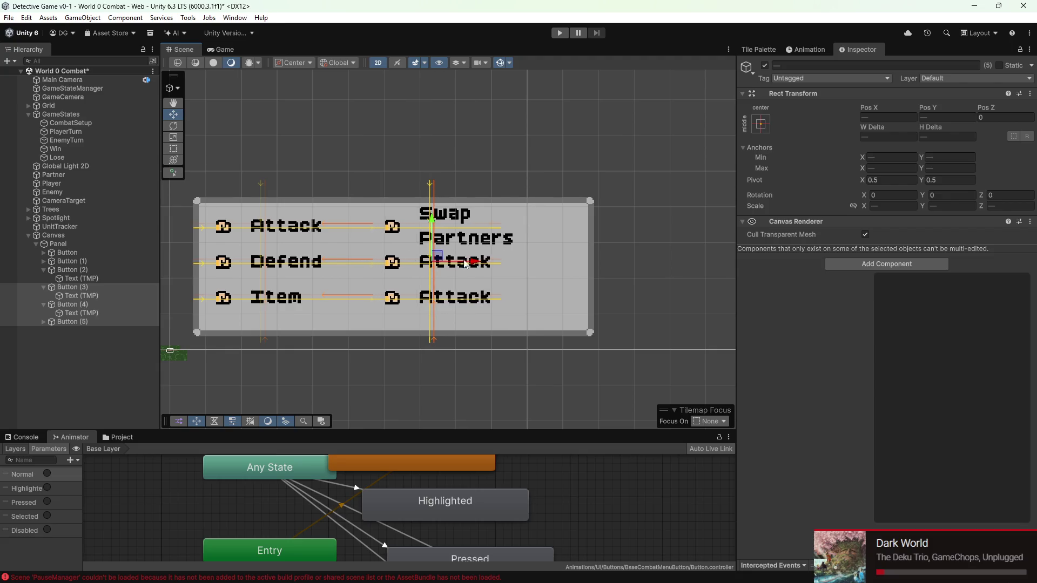
# - Widen the Swap Partners and two Attack label boxes, save the scene, and start Play mode
pyautogui.click(44, 321)
pyautogui.click(65, 296)
pyautogui.moveTo(569, 227); pyautogui.dragTo(585, 230)
pyautogui.click(105, 313)
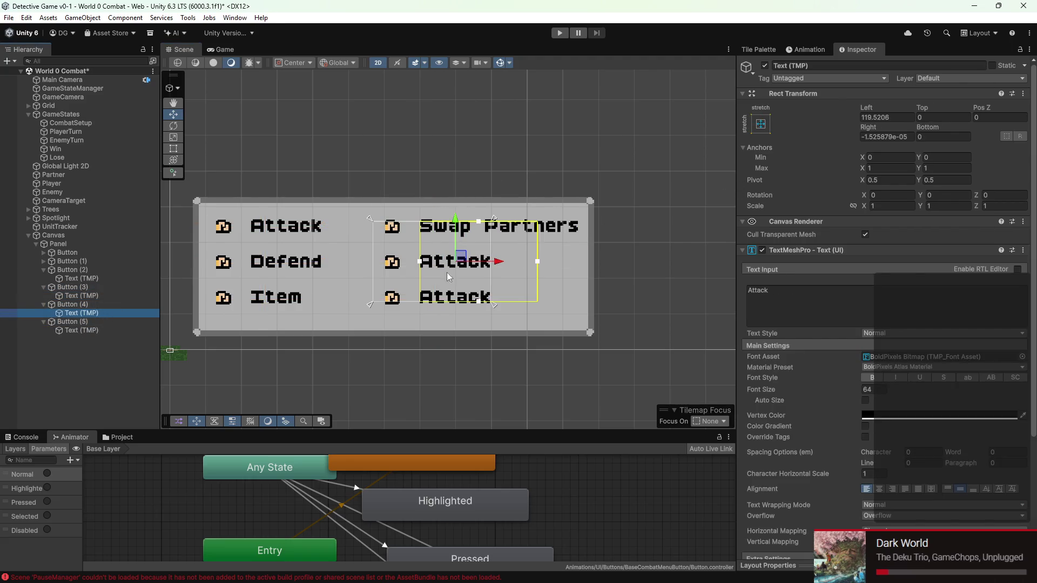
pyautogui.moveTo(542, 261); pyautogui.dragTo(585, 263)
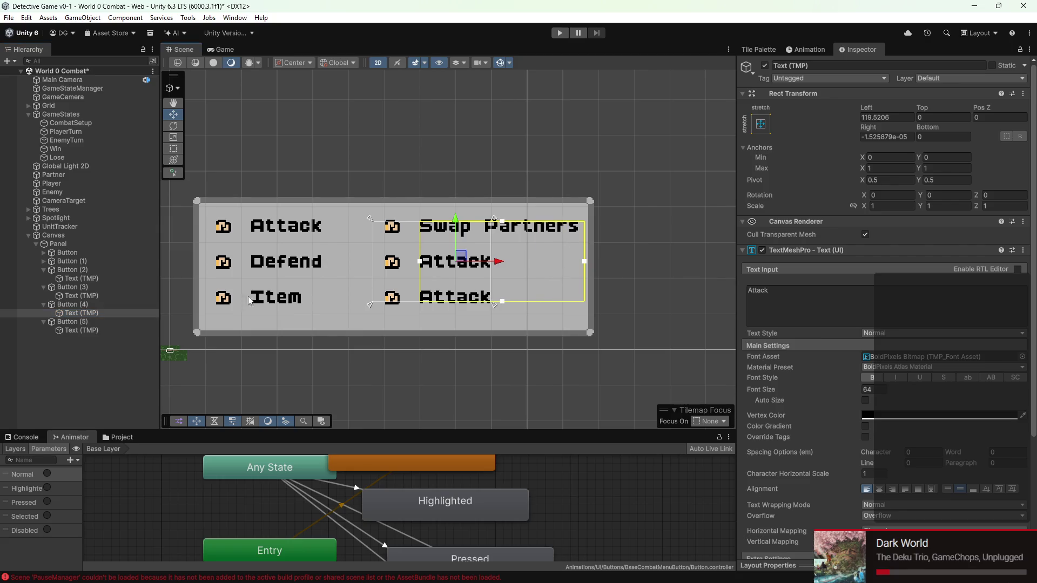
pyautogui.click(126, 331)
pyautogui.moveTo(537, 297); pyautogui.dragTo(582, 296)
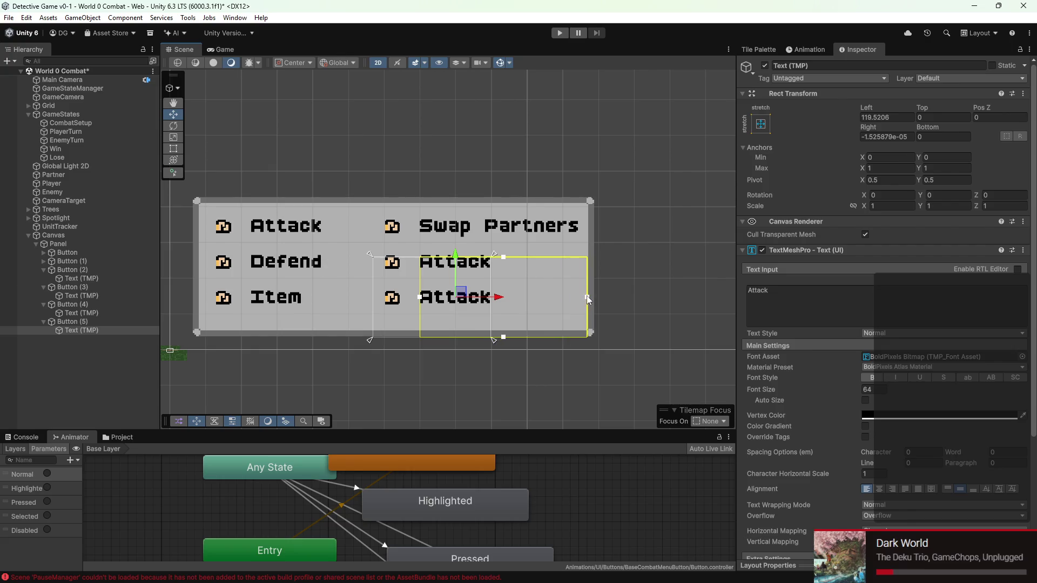
pyautogui.hotkey('ctrl', 's')
pyautogui.click(560, 34)
# - Minimize the music player to get back to the running game
pyautogui.moveTo(675, 577)
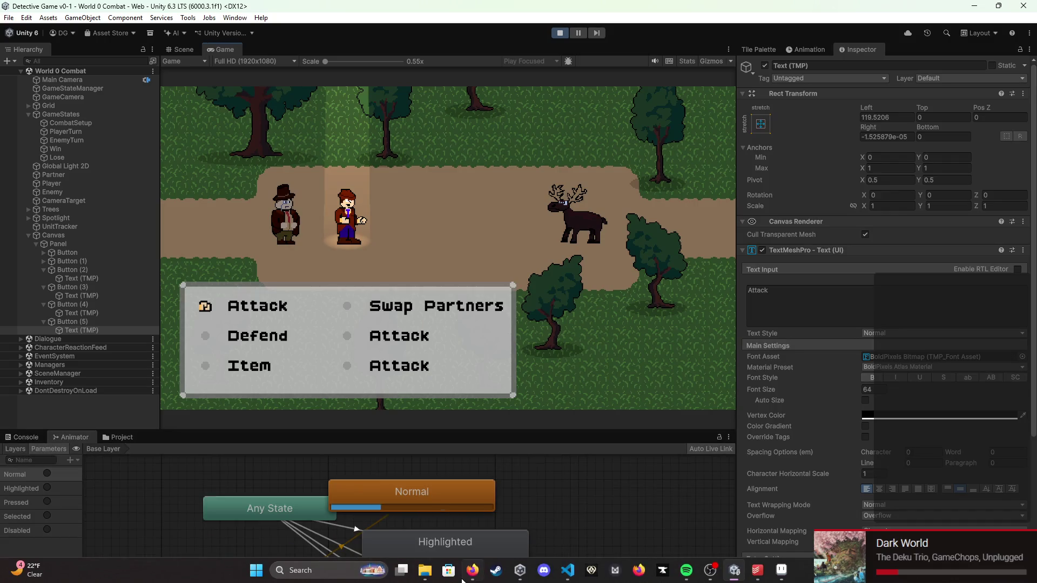
pyautogui.click(686, 570)
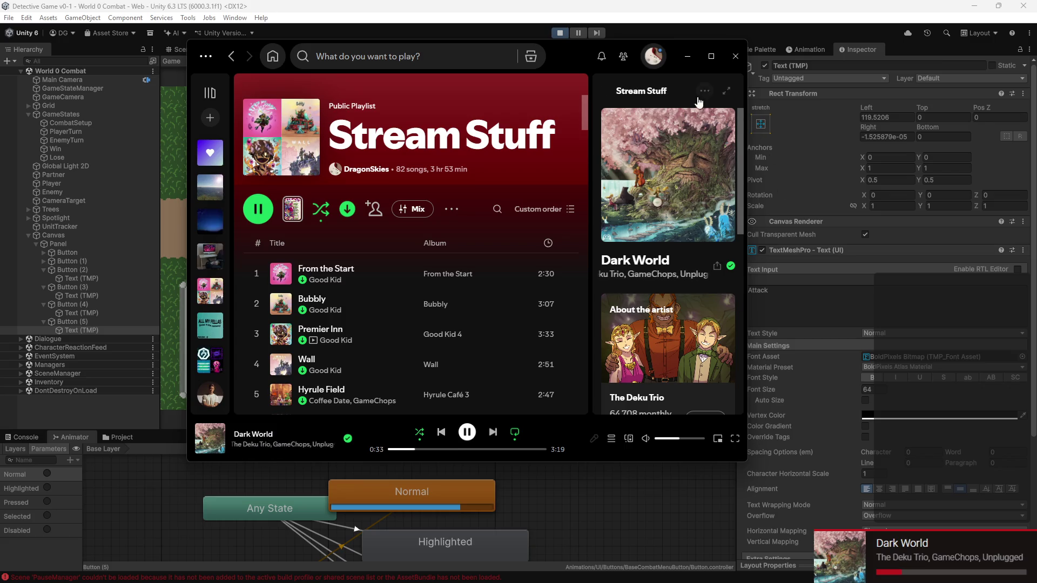
pyautogui.click(685, 56)
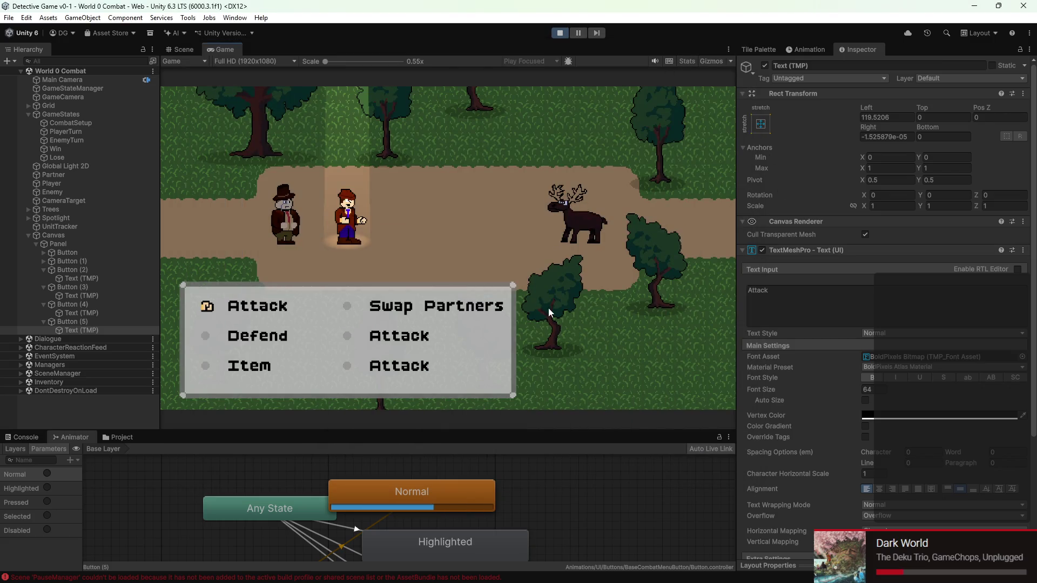
# - Arrow between Attack, Defend, Item and the right-column options, then stop Play mode
pyautogui.press('Down')
pyautogui.press('Down')
pyautogui.press('Right')
pyautogui.press('Up')
pyautogui.press('Up')
pyautogui.press('Left')
pyautogui.press('Down')
pyautogui.press('Down')
pyautogui.press('Right')
pyautogui.press('Up')
pyautogui.press('Left')
pyautogui.press('Down')
pyautogui.press('Right')
pyautogui.press('Up')
pyautogui.click(565, 31)
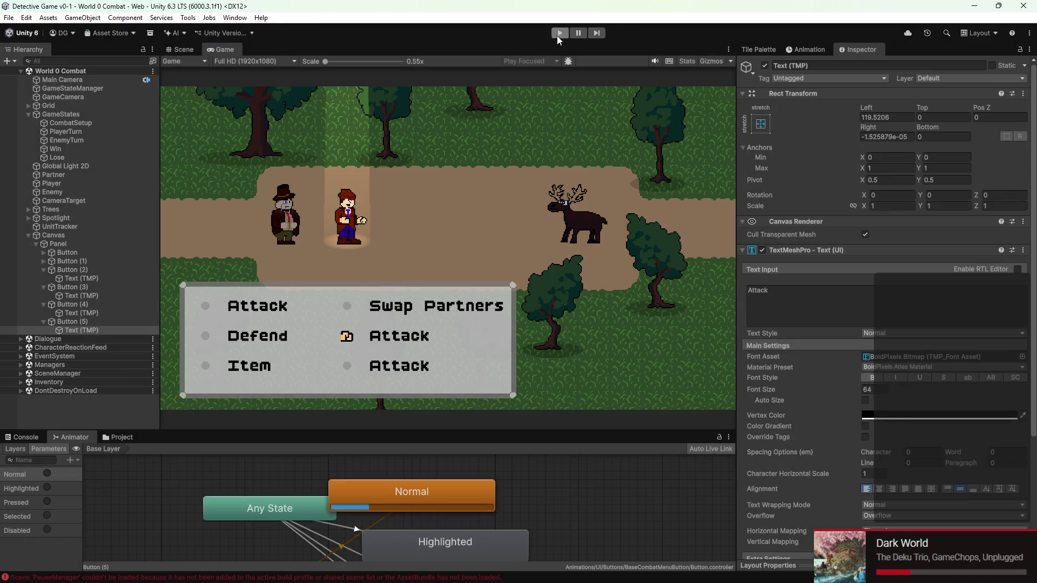
# - Delete the two extra right-column Attack buttons, Button (4) and Button (5)
pyautogui.click(78, 301)
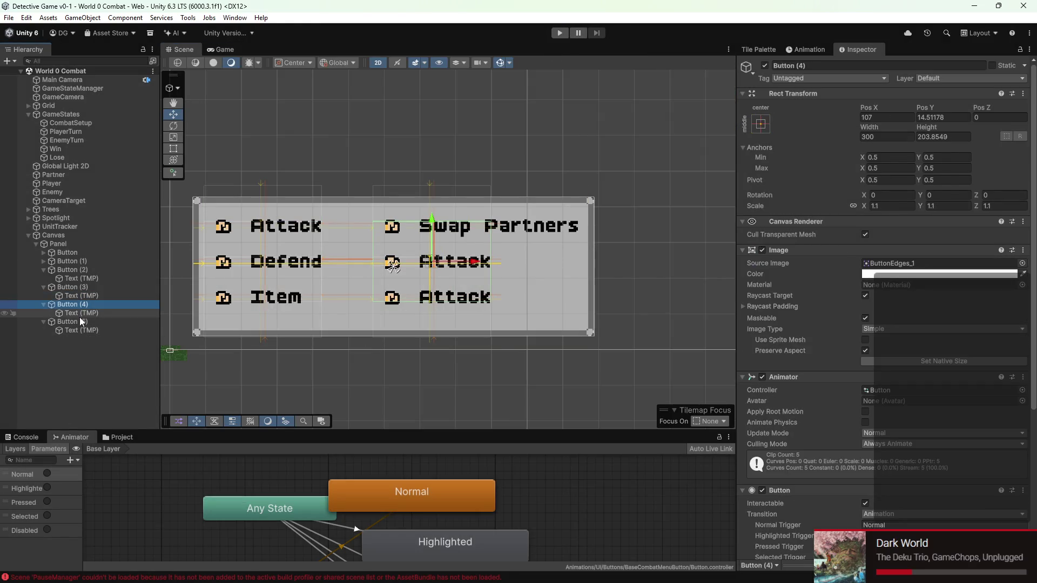
pyautogui.keyDown('shift'); pyautogui.click(79, 321); pyautogui.keyUp('shift')
pyautogui.rightClick(80, 319)
pyautogui.click(142, 179)
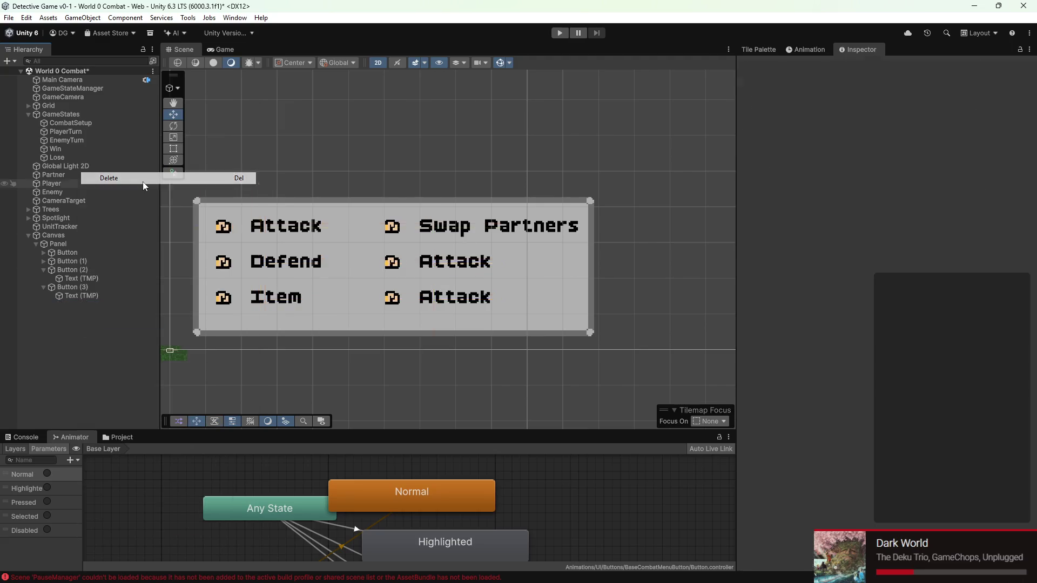
# - Assign the Item button's explicit navigation neighbours by dragging buttons into its Select On fields
pyautogui.click(95, 287)
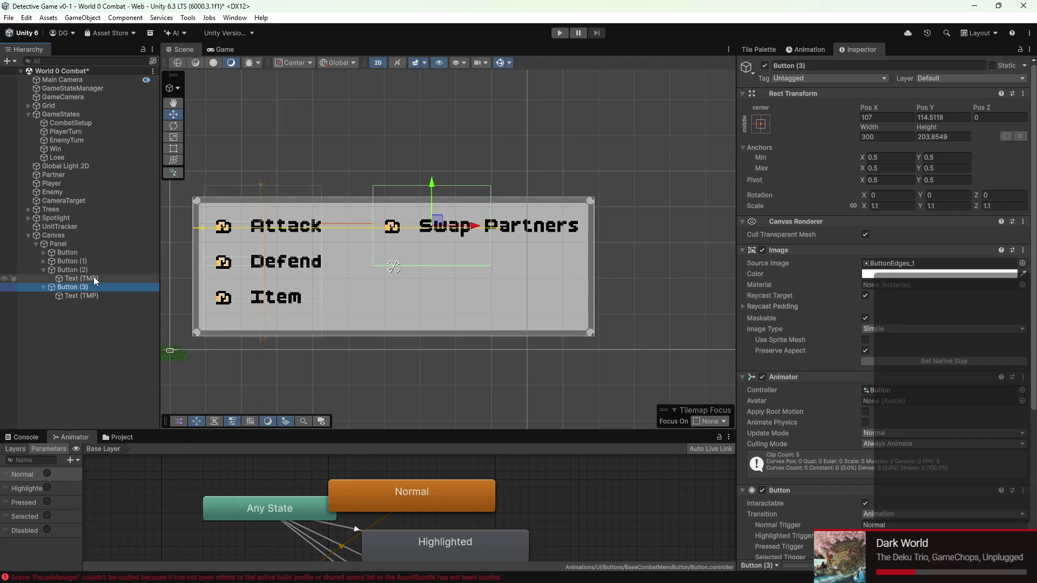
pyautogui.click(89, 269)
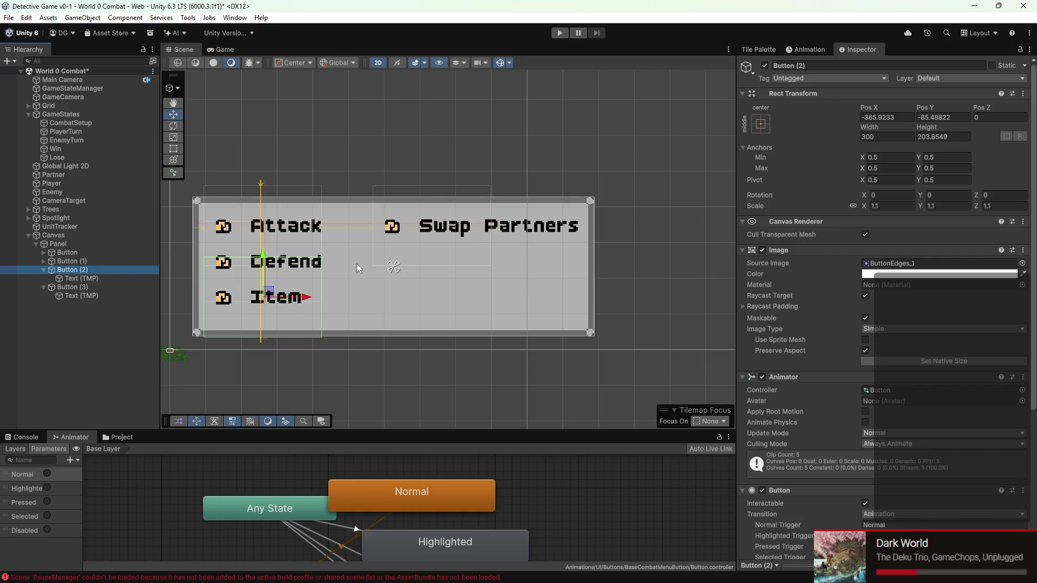
pyautogui.scroll(5, 232, 259)
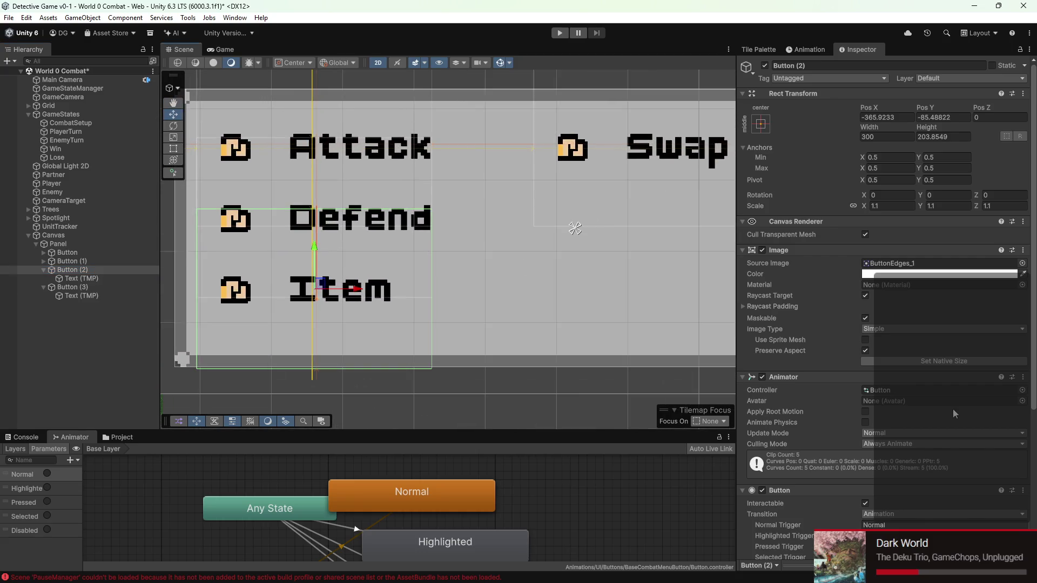
pyautogui.scroll(-3, 905, 419)
pyautogui.scroll(-1, 904, 420)
pyautogui.moveTo(115, 273); pyautogui.dragTo(923, 411)
pyautogui.moveTo(83, 272); pyautogui.dragTo(948, 422)
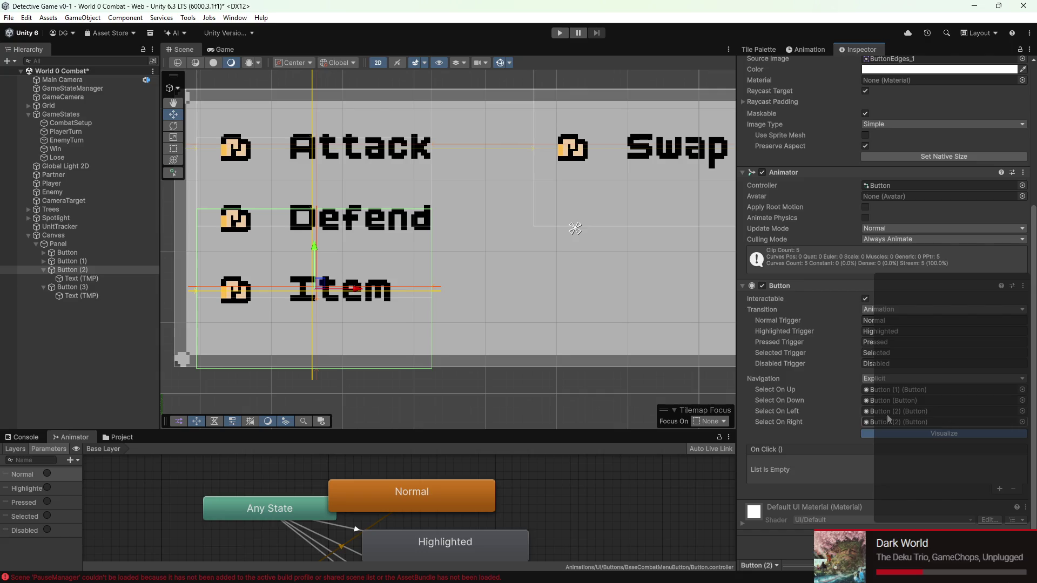
# - Set the Defend button's left navigation link to the neighbouring button
pyautogui.click(83, 288)
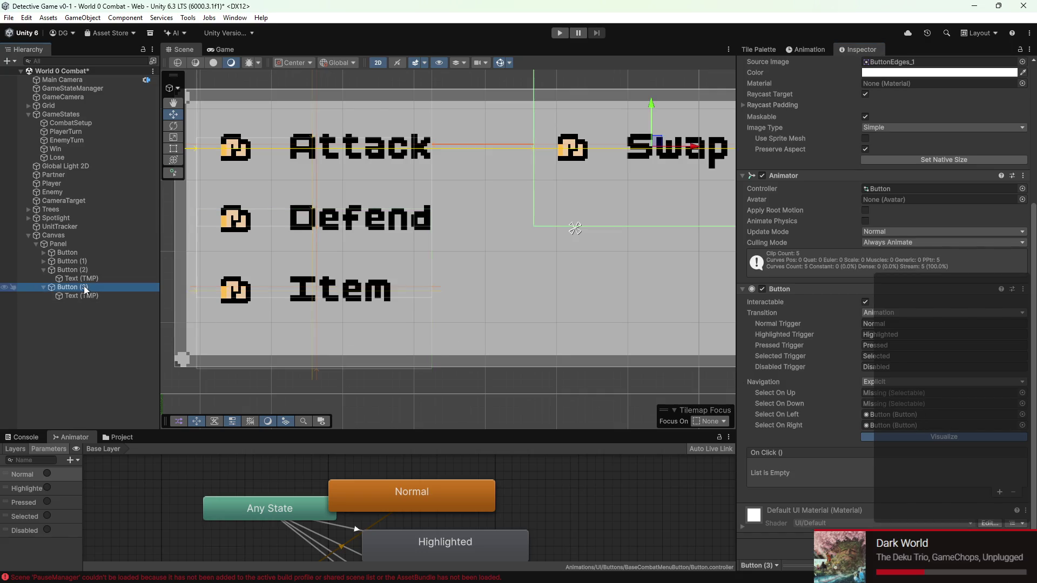
pyautogui.click(89, 262)
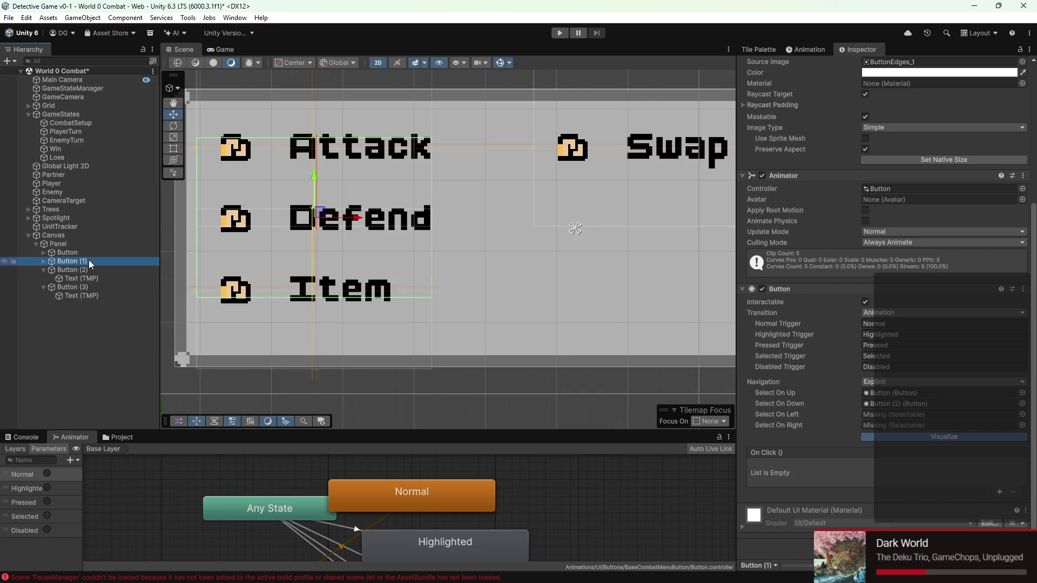
pyautogui.moveTo(104, 264); pyautogui.dragTo(890, 420)
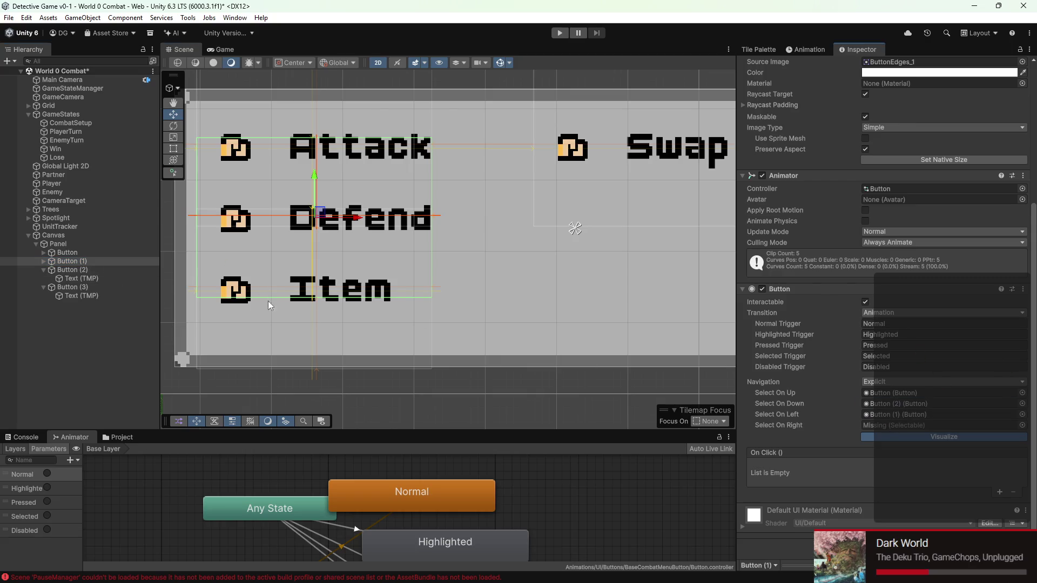
pyautogui.moveTo(90, 260); pyautogui.dragTo(925, 424)
# - In Play mode, arrow-key the selection between Attack, Defend, Item and Swap Partners
pyautogui.click(565, 34)
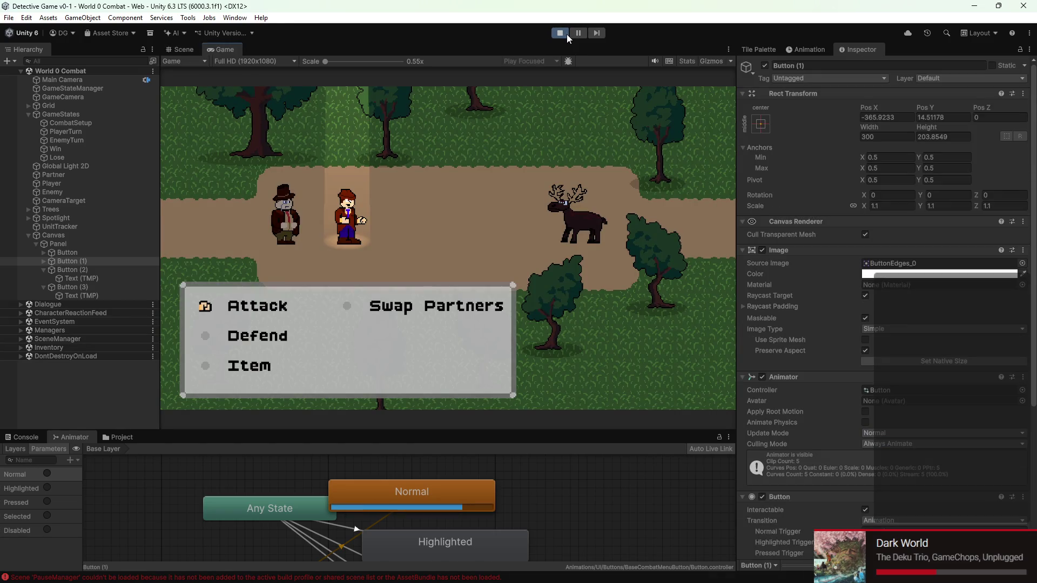
pyautogui.press('Down')
pyautogui.press('Down')
pyautogui.press('Down')
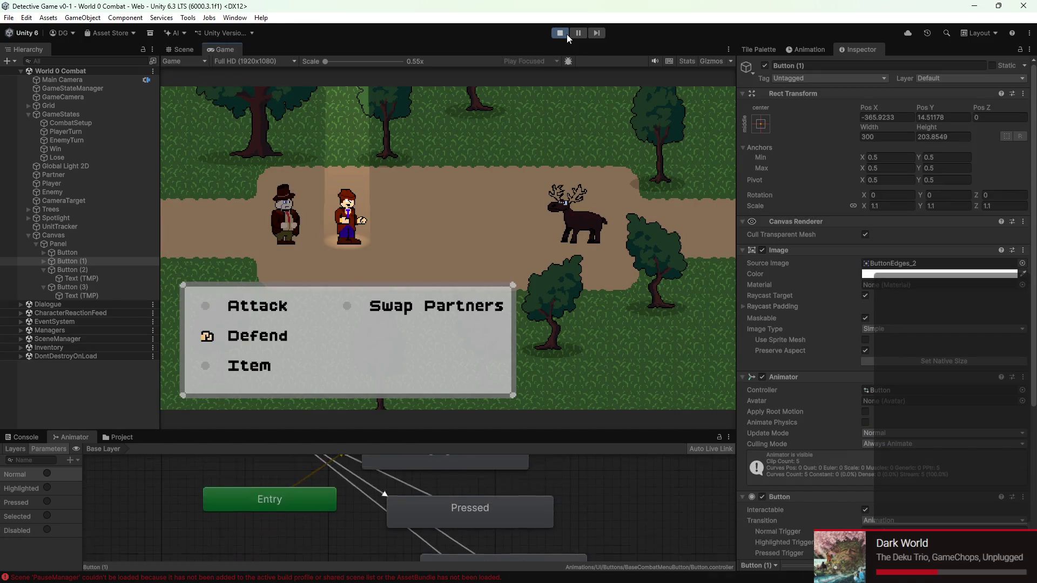
pyautogui.press('Right')
pyautogui.press('Up')
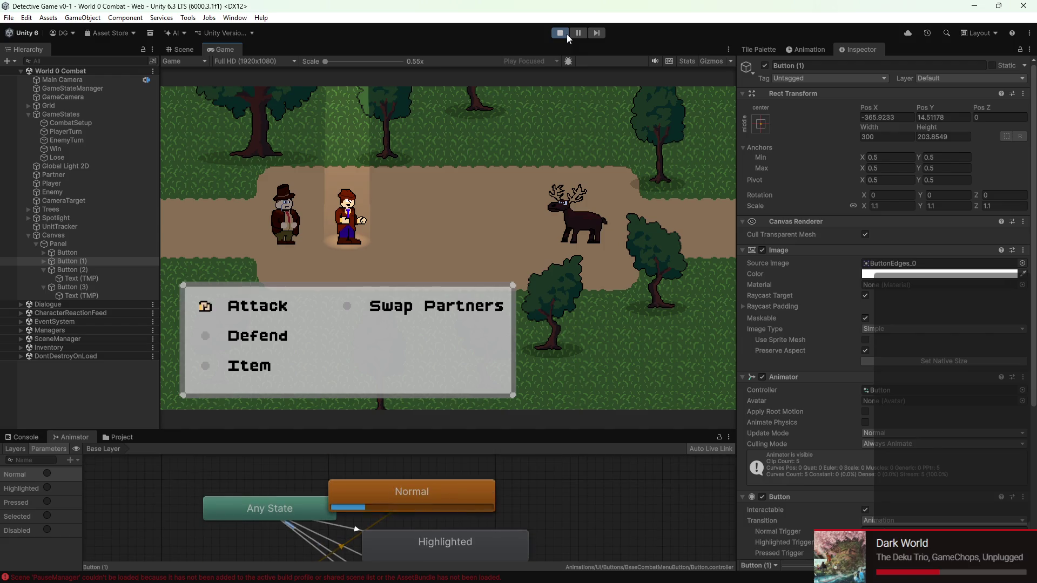
pyautogui.press('Down')
pyautogui.press('Down')
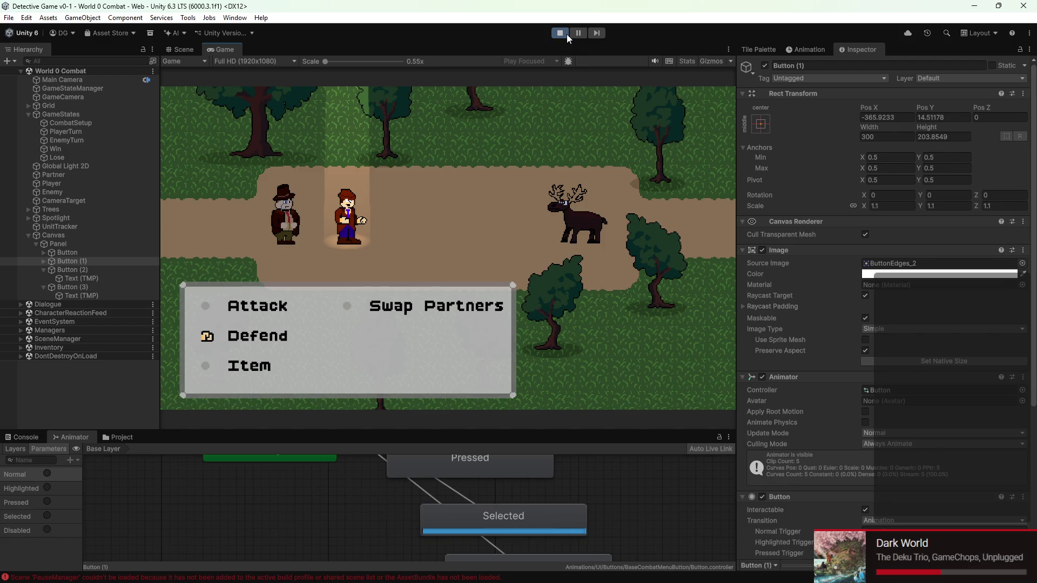
pyautogui.press('Down')
pyautogui.press('Right')
pyautogui.press('Down')
pyautogui.press('Down')
pyautogui.press('Up')
pyautogui.press('Right')
pyautogui.press('Down')
pyautogui.press('Down')
pyautogui.press('Up')
pyautogui.press('Right')
pyautogui.press('Left')
pyautogui.press('Right')
pyautogui.press('Left')
pyautogui.press('Right')
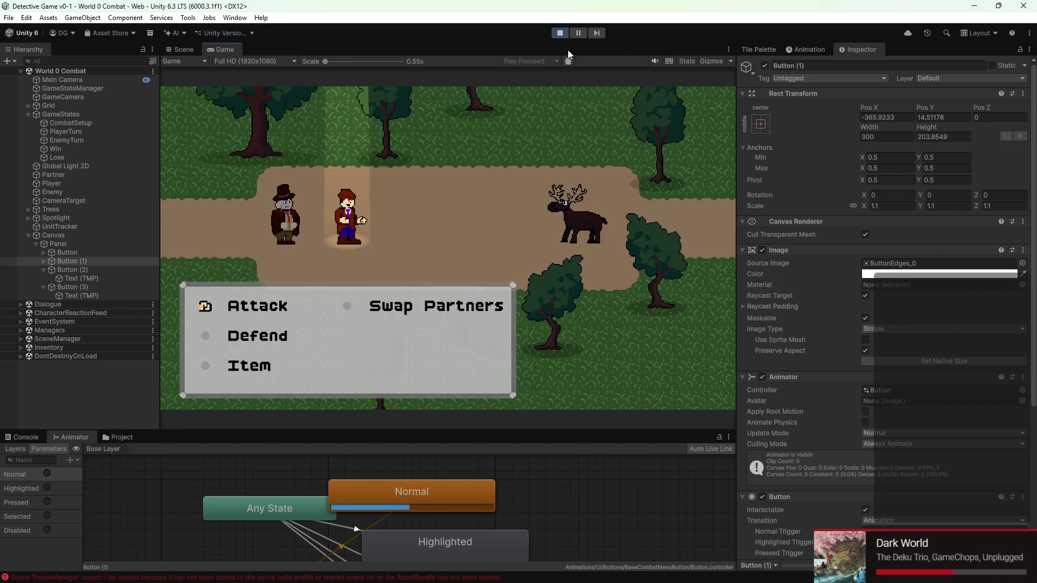
# - Exit Play mode and pan the Scene view to show the whole combat panel
pyautogui.click(558, 33)
pyautogui.scroll(-3, 428, 162)
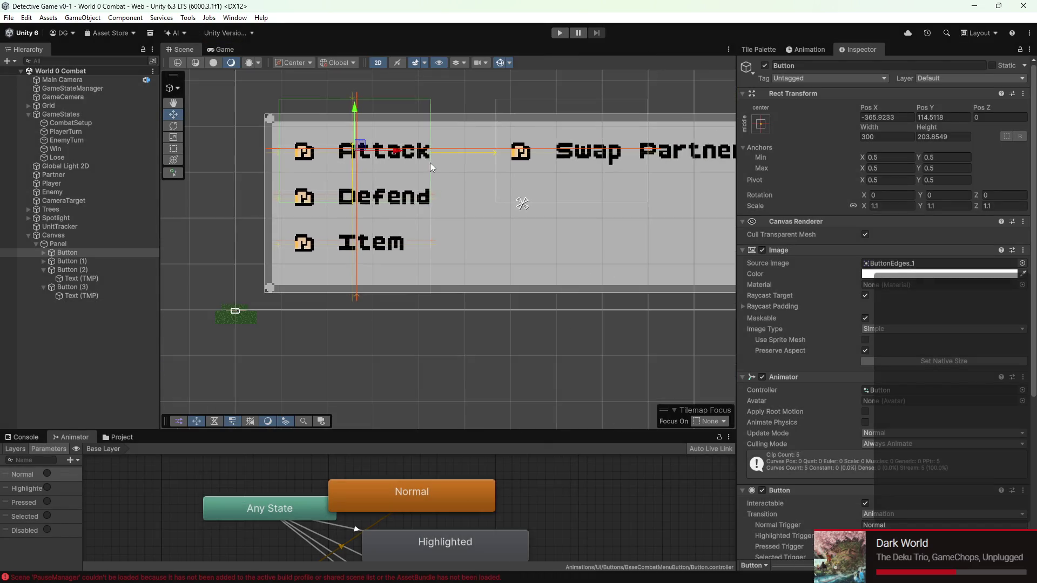
pyautogui.moveTo(228, 294)
pyautogui.mouseDown()
pyautogui.moveTo(310, 242)
pyautogui.moveTo(362, 278)
pyautogui.moveTo(336, 335)
pyautogui.mouseUp()
pyautogui.scroll(-1, 336, 335)
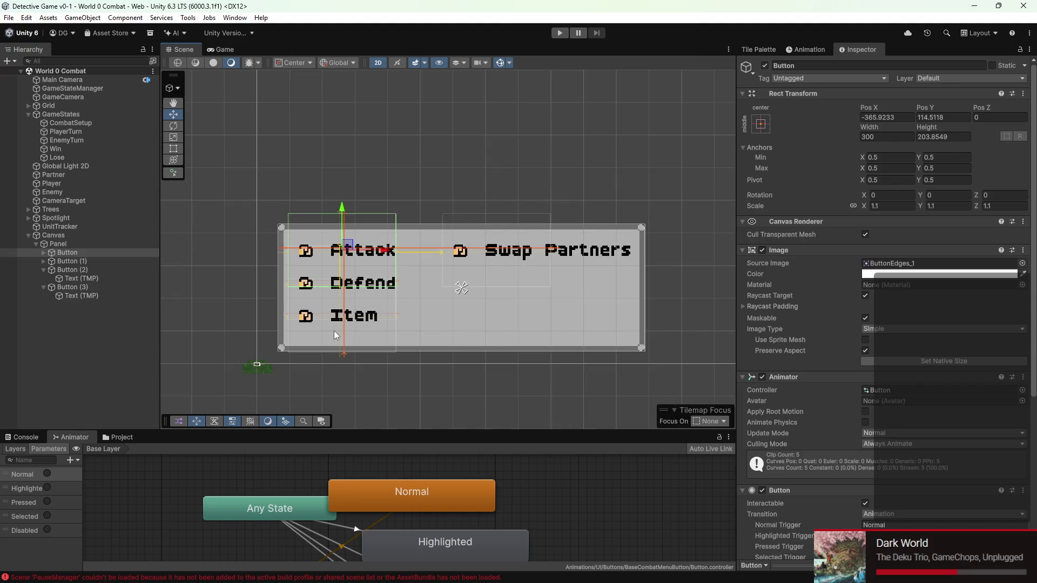